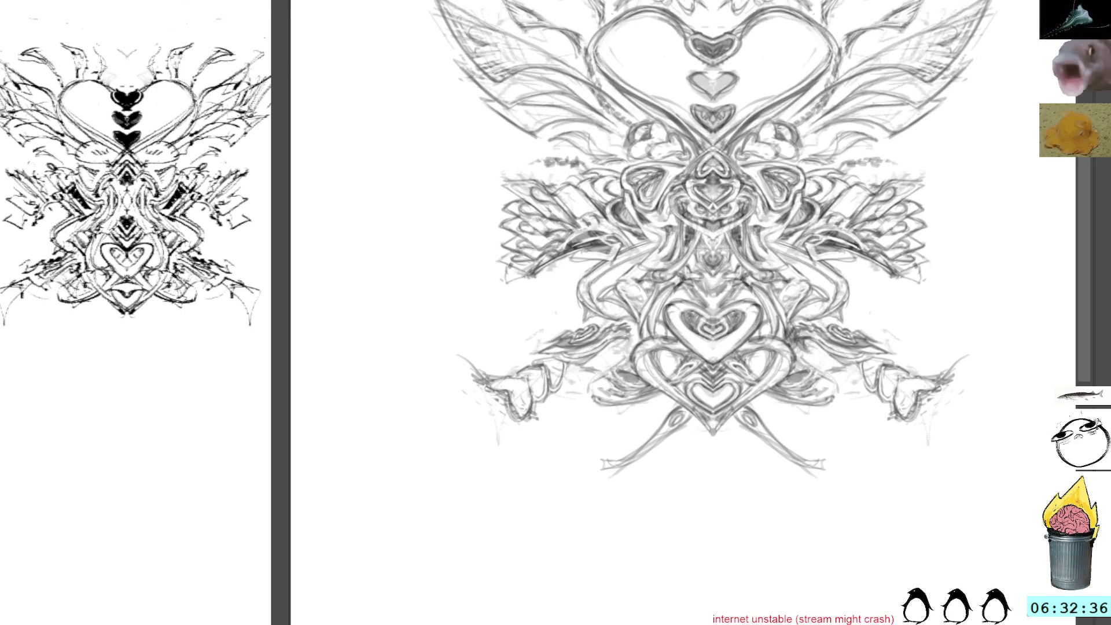
Step: Turn on horizontal mirror painting and sketch a short mirrored stroke below the ornament
{"action": "key", "text": "m"}
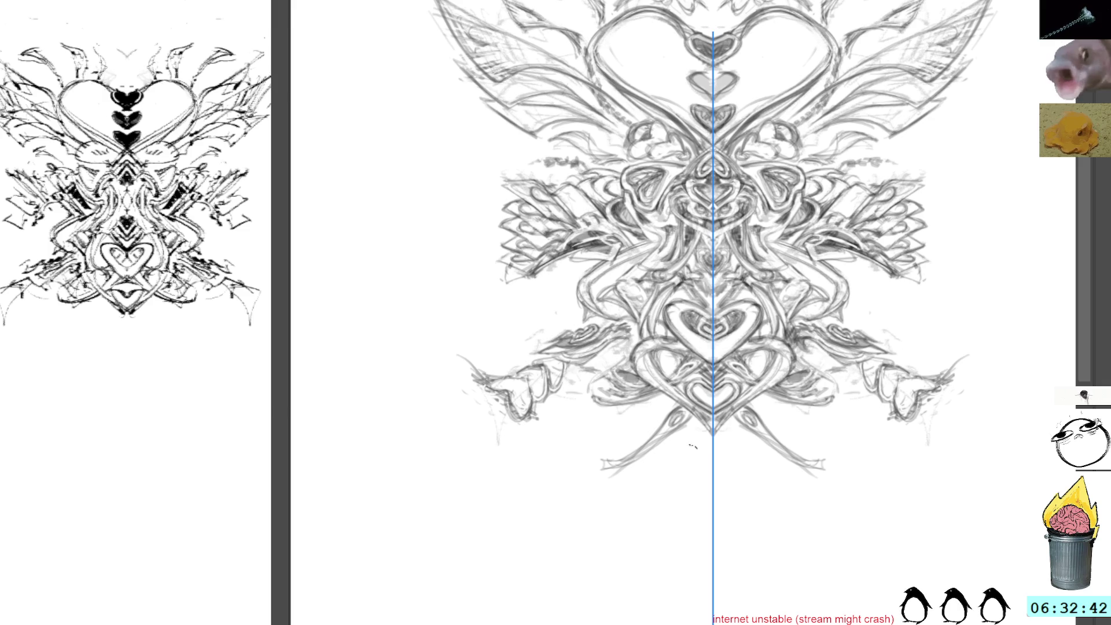
{"action": "mouse_move", "coordinate": [672, 408]}
{"action": "left_mouse_down"}
{"action": "mouse_move", "coordinate": [634, 415]}
{"action": "mouse_move", "coordinate": [648, 438]}
{"action": "left_mouse_up"}
{"action": "key", "text": "ctrl+z"}
Step: Thicken the tendrils and add short mirrored details near the base and centre line
{"action": "key", "text": "ctrl+z"}
{"action": "mouse_move", "coordinate": [641, 413]}
{"action": "left_mouse_down"}
{"action": "mouse_move", "coordinate": [670, 407]}
{"action": "mouse_move", "coordinate": [619, 442]}
{"action": "mouse_move", "coordinate": [621, 454]}
{"action": "mouse_move", "coordinate": [693, 504]}
{"action": "mouse_move", "coordinate": [696, 528]}
{"action": "left_mouse_up"}
Step: Draw long mirrored tendrils curving down from the base to meet at the centre
{"action": "left_click_drag", "start_coordinate": [675, 480], "coordinate": [691, 547]}
{"action": "mouse_move", "coordinate": [631, 465]}
{"action": "left_mouse_down"}
{"action": "mouse_move", "coordinate": [683, 520]}
{"action": "mouse_move", "coordinate": [705, 576]}
{"action": "left_mouse_up"}
{"action": "mouse_move", "coordinate": [649, 452]}
{"action": "left_mouse_down"}
{"action": "mouse_move", "coordinate": [707, 561]}
{"action": "mouse_move", "coordinate": [701, 602]}
{"action": "mouse_move", "coordinate": [663, 470]}
{"action": "mouse_move", "coordinate": [695, 493]}
{"action": "mouse_move", "coordinate": [704, 535]}
{"action": "left_mouse_up"}
{"action": "left_click_drag", "start_coordinate": [663, 474], "coordinate": [706, 603]}
{"action": "left_click_drag", "start_coordinate": [658, 435], "coordinate": [682, 471]}
{"action": "left_click_drag", "start_coordinate": [665, 443], "coordinate": [691, 450]}
{"action": "left_click_drag", "start_coordinate": [686, 445], "coordinate": [702, 460]}
{"action": "mouse_move", "coordinate": [690, 420]}
{"action": "left_mouse_down"}
{"action": "mouse_move", "coordinate": [705, 438]}
{"action": "mouse_move", "coordinate": [694, 434]}
{"action": "mouse_move", "coordinate": [702, 425]}
{"action": "left_mouse_up"}
{"action": "key", "text": "ctrl+z"}
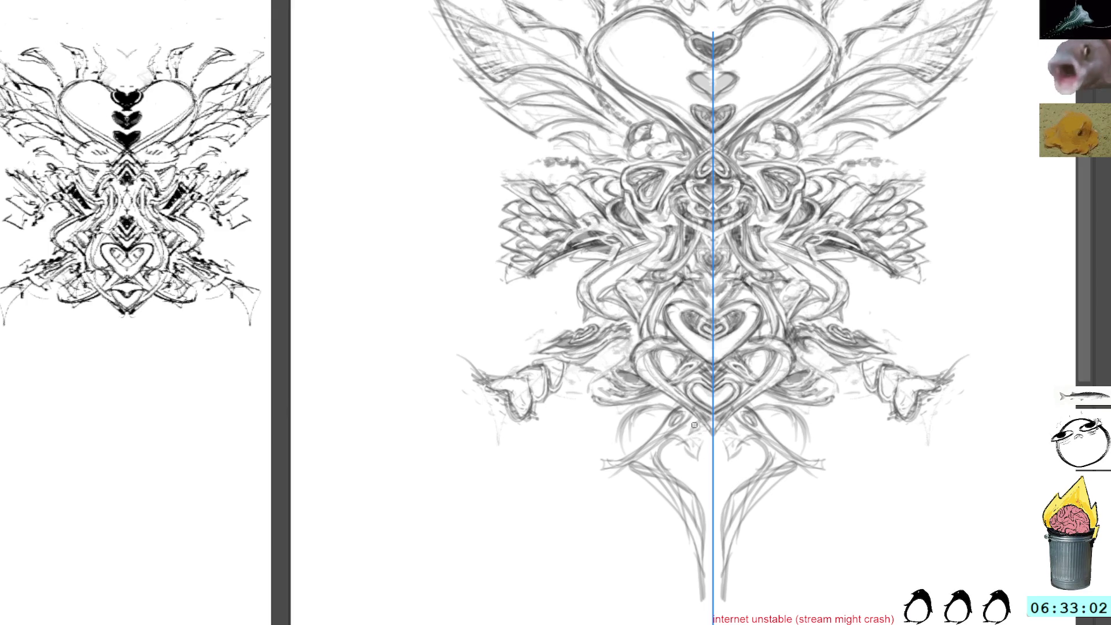
{"action": "mouse_move", "coordinate": [695, 444]}
{"action": "left_mouse_down"}
{"action": "mouse_move", "coordinate": [689, 430]}
{"action": "mouse_move", "coordinate": [709, 430]}
{"action": "left_mouse_up"}
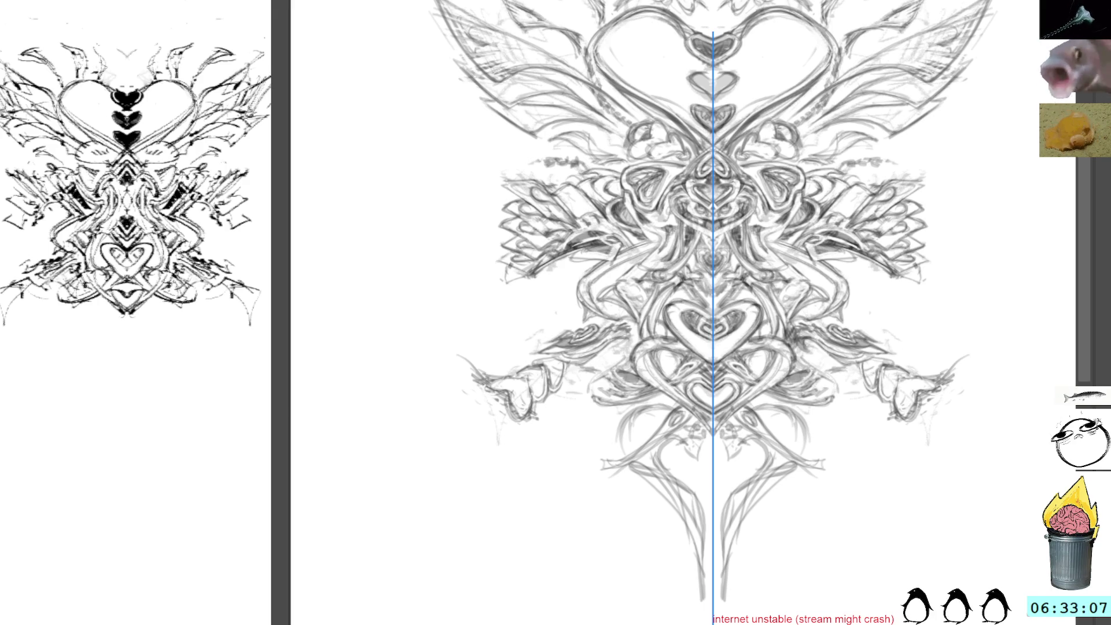
Step: Scribble a small test pencil mark on the blank canvas left of the ornament
{"action": "left_click_drag", "start_coordinate": [387, 325], "coordinate": [424, 316]}
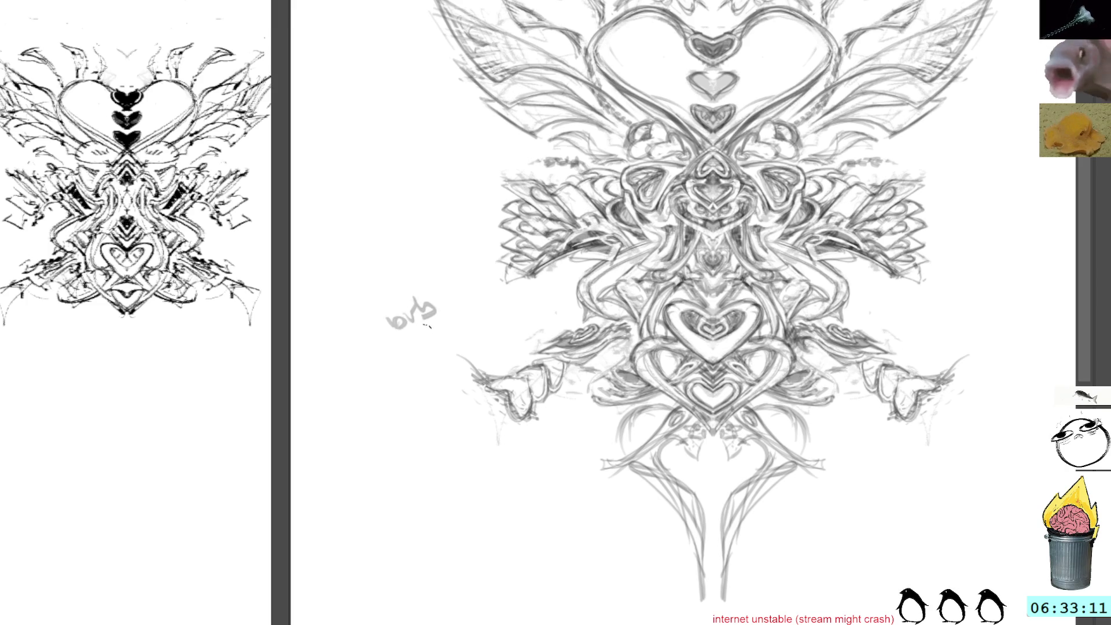
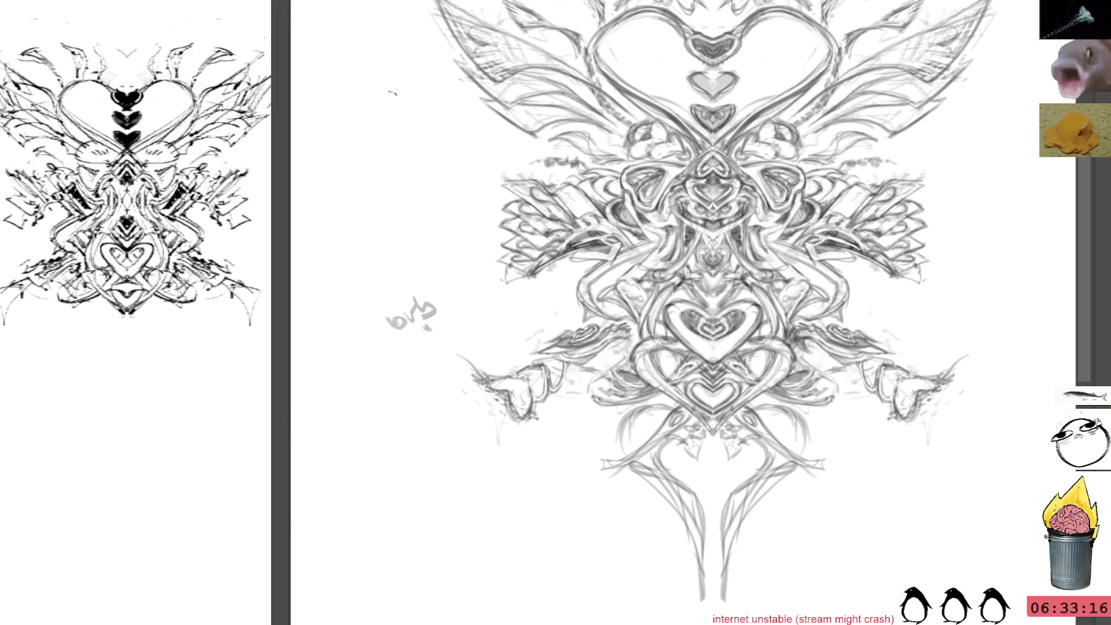
Step: Delete the stray scribble left of the drawing, then enable the vertical mirror axis and test it
{"action": "left_click_drag", "start_coordinate": [407, 279], "coordinate": [413, 278]}
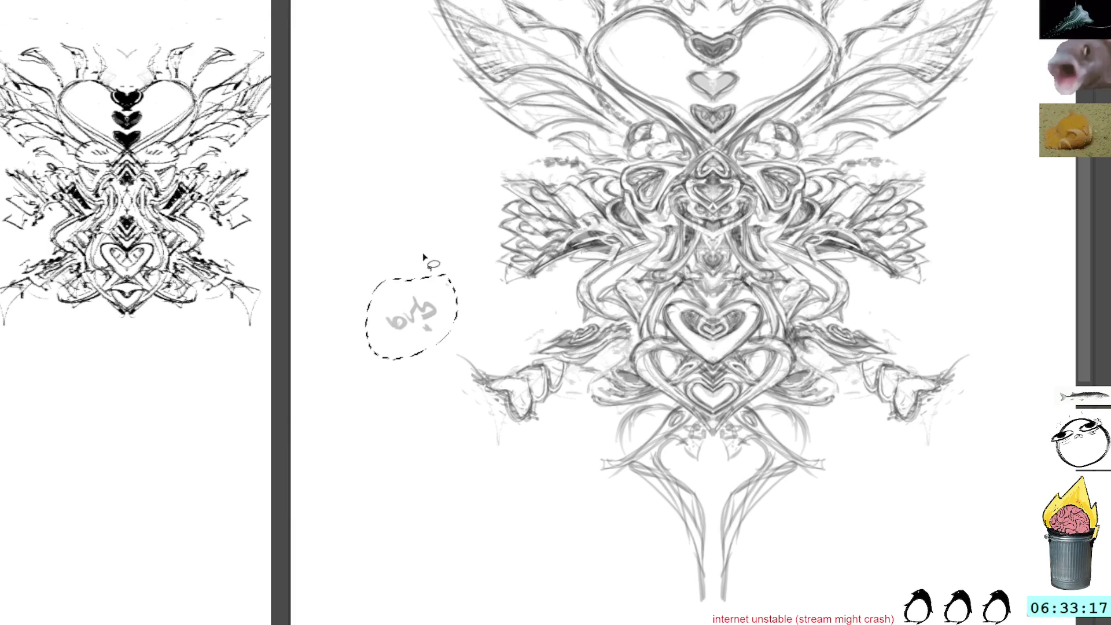
{"action": "key", "text": "Delete"}
{"action": "key", "text": "ctrl+shift+a"}
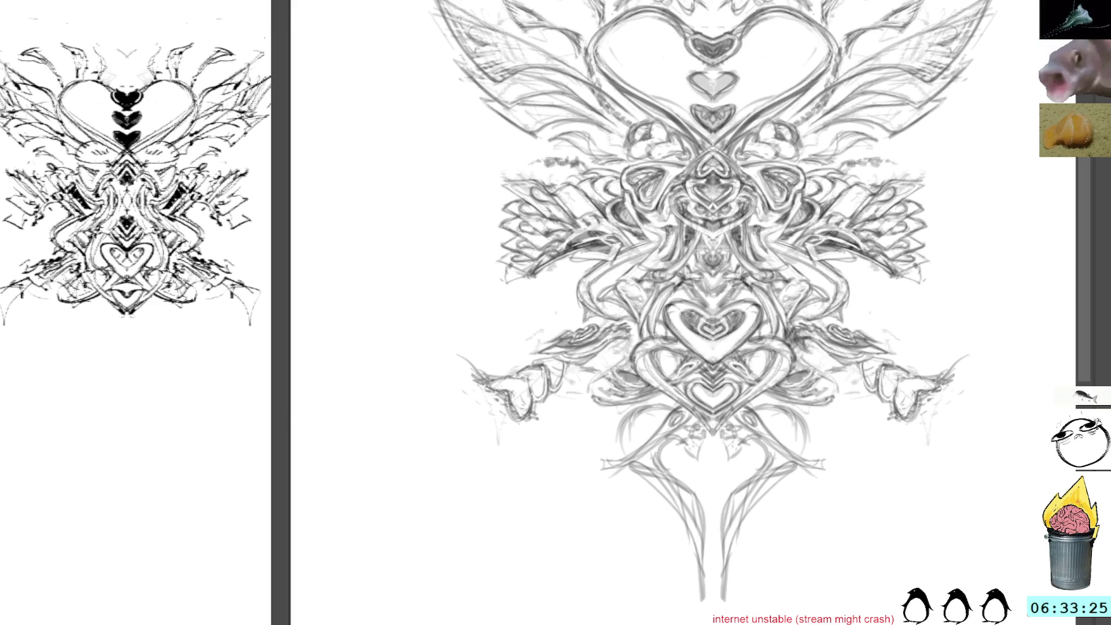
{"action": "key", "text": "q"}
{"action": "mouse_move", "coordinate": [637, 411]}
{"action": "left_mouse_down"}
{"action": "mouse_move", "coordinate": [625, 454]}
{"action": "mouse_move", "coordinate": [657, 411]}
{"action": "mouse_move", "coordinate": [632, 439]}
{"action": "mouse_move", "coordinate": [627, 426]}
{"action": "mouse_move", "coordinate": [677, 443]}
{"action": "mouse_move", "coordinate": [697, 469]}
{"action": "mouse_move", "coordinate": [704, 441]}
{"action": "mouse_move", "coordinate": [707, 454]}
{"action": "mouse_move", "coordinate": [695, 451]}
{"action": "mouse_move", "coordinate": [712, 461]}
{"action": "mouse_move", "coordinate": [675, 478]}
{"action": "mouse_move", "coordinate": [711, 480]}
{"action": "left_mouse_up"}
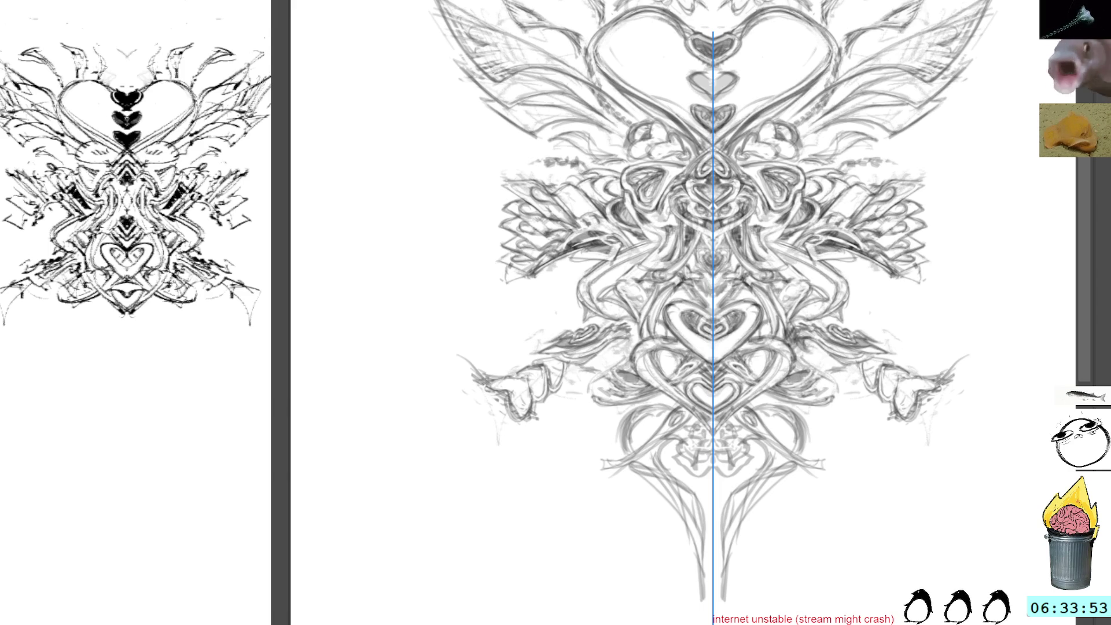
Step: Undo a test zigzag, zoom in on the drawing's middle, and scroll the reference to the thumbnail sheet
{"action": "mouse_move", "coordinate": [851, 463]}
{"action": "left_mouse_down"}
{"action": "mouse_move", "coordinate": [863, 476]}
{"action": "mouse_move", "coordinate": [873, 462]}
{"action": "left_mouse_up"}
{"action": "key", "text": "ctrl+z"}
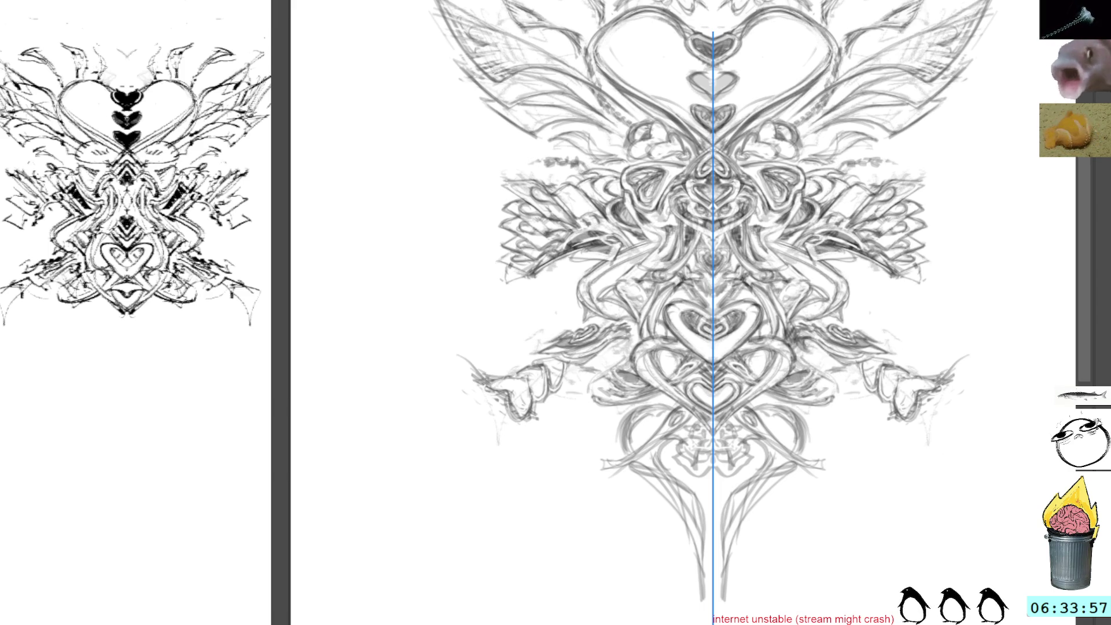
{"action": "key", "text": "z"}
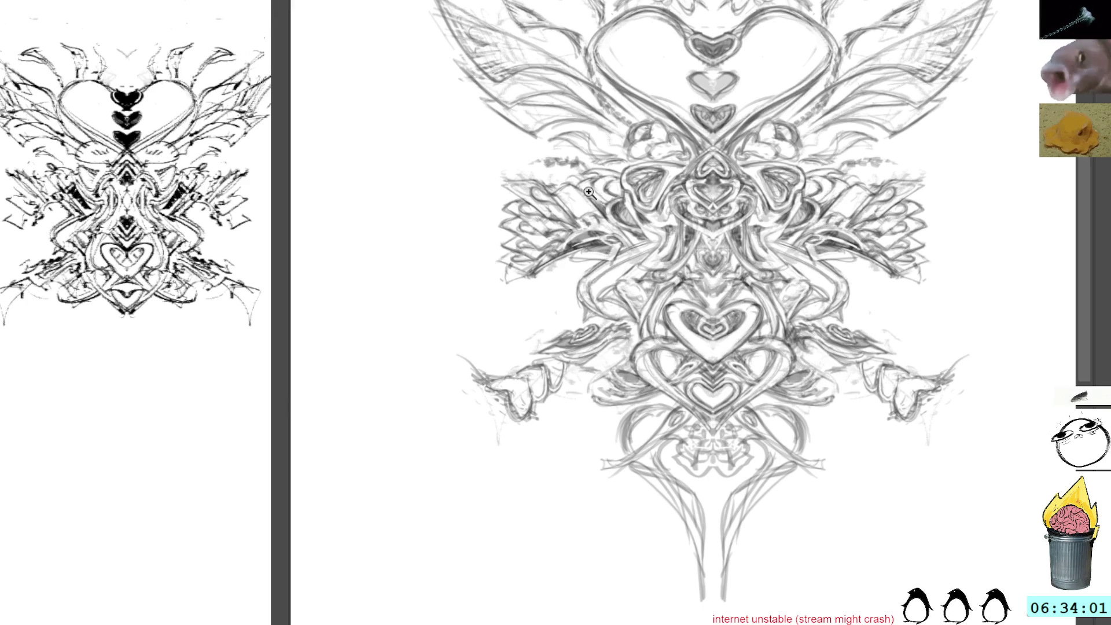
{"action": "left_click", "coordinate": [614, 220]}
{"action": "left_click", "coordinate": [617, 217]}
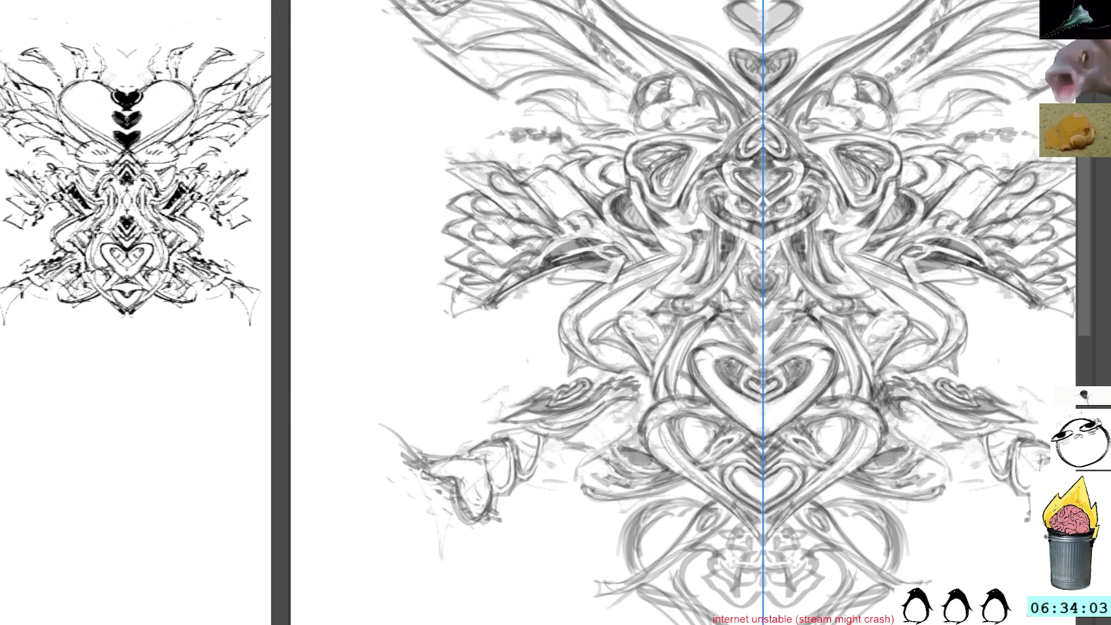
{"action": "scroll", "coordinate": [136, 312], "scroll_direction": "down", "scroll_amount": 10}
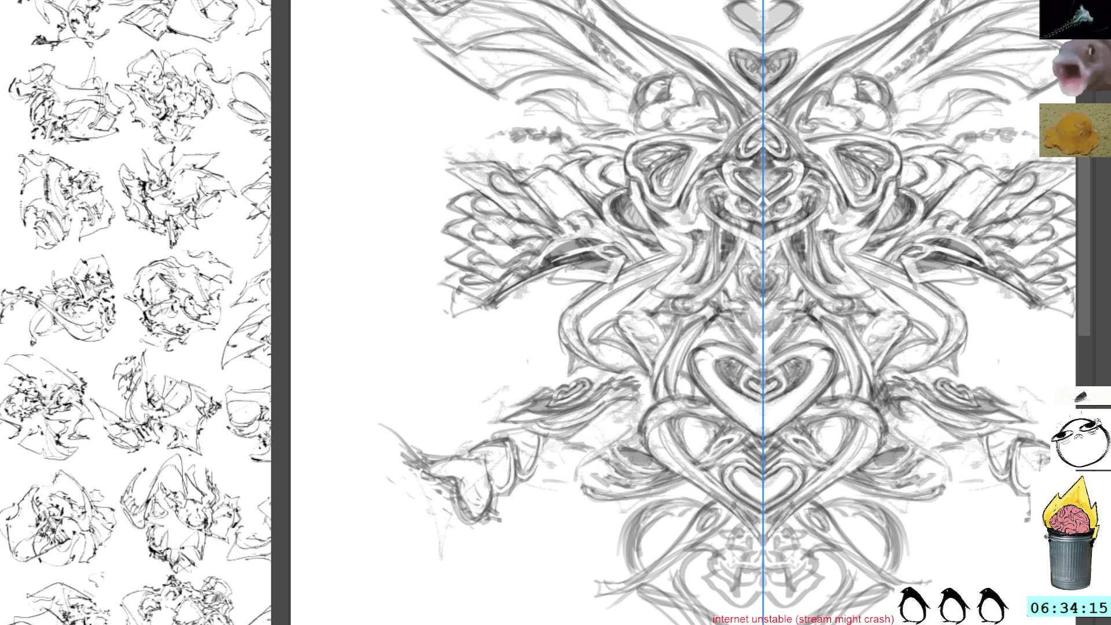
Step: Reframe the drawing with the Navigator, pan to the top heart, and narrow the reference panel
{"action": "key", "text": "ctrl+Tab"}
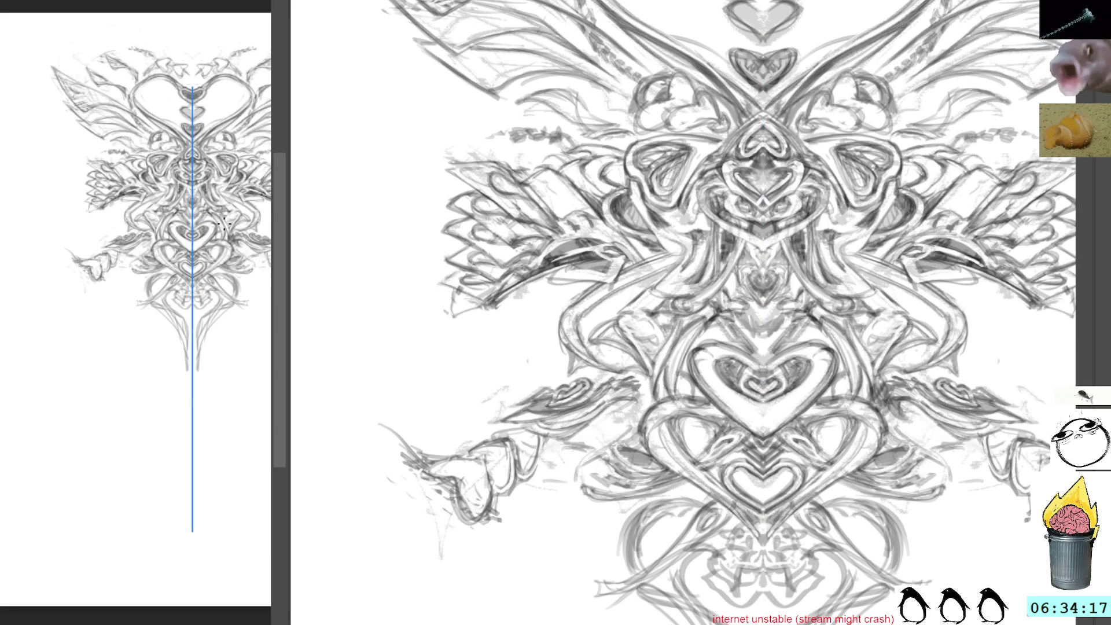
{"action": "left_click_drag", "start_coordinate": [204, 265], "coordinate": [156, 293]}
{"action": "left_click", "coordinate": [156, 294]}
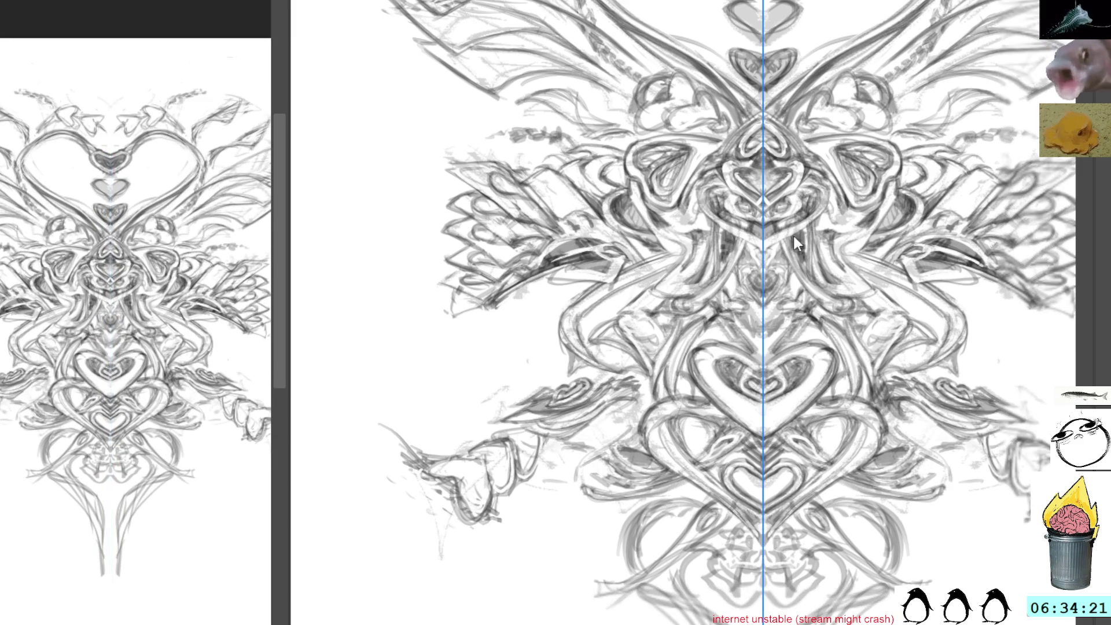
{"action": "scroll", "coordinate": [672, 158], "scroll_direction": "up", "scroll_amount": 4}
{"action": "mouse_move", "coordinate": [671, 158]}
{"action": "left_mouse_down"}
{"action": "mouse_move", "coordinate": [714, 177]}
{"action": "mouse_move", "coordinate": [751, 171]}
{"action": "left_mouse_up"}
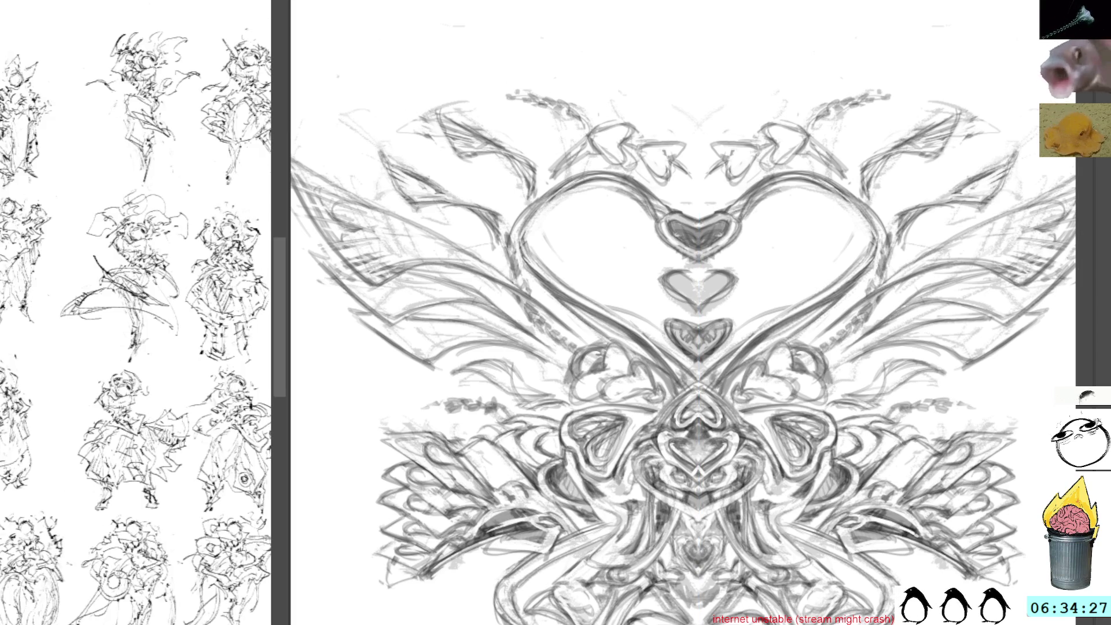
{"action": "left_click_drag", "start_coordinate": [289, 330], "coordinate": [110, 330]}
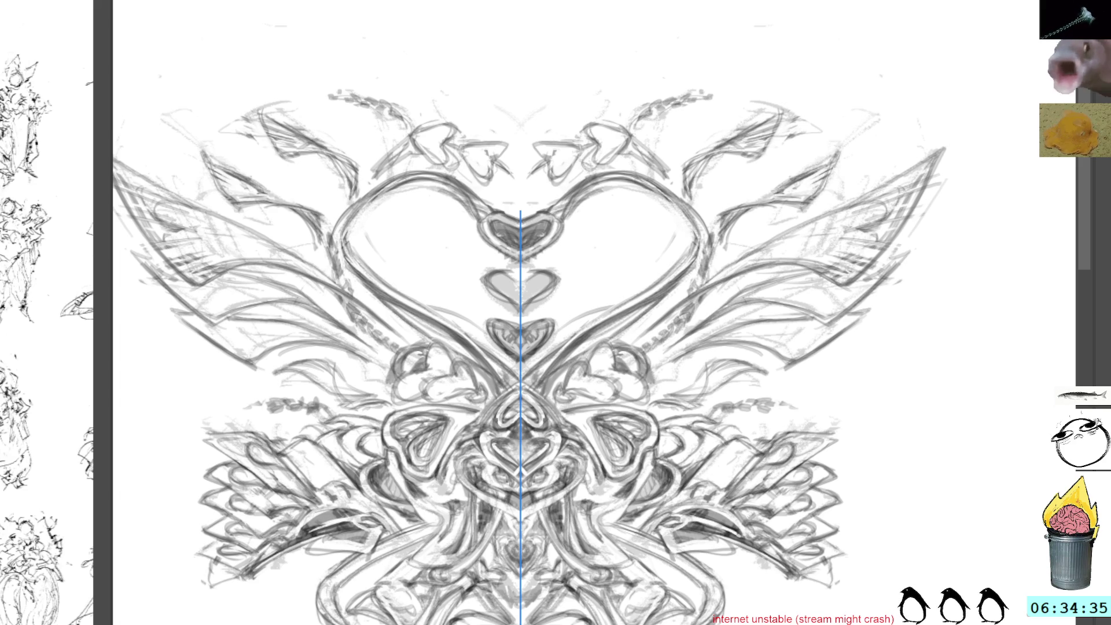
Step: Fade the rough sketch layer to pale grey and tilt the view clockwise for drawing
{"action": "key", "text": "i"}
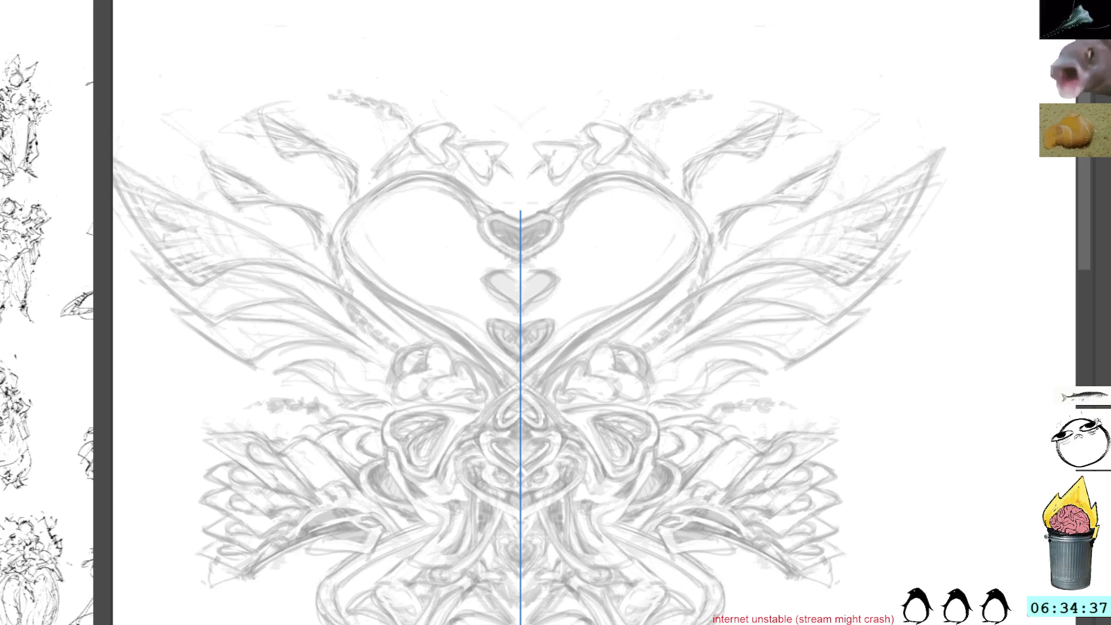
{"action": "key", "text": "o"}
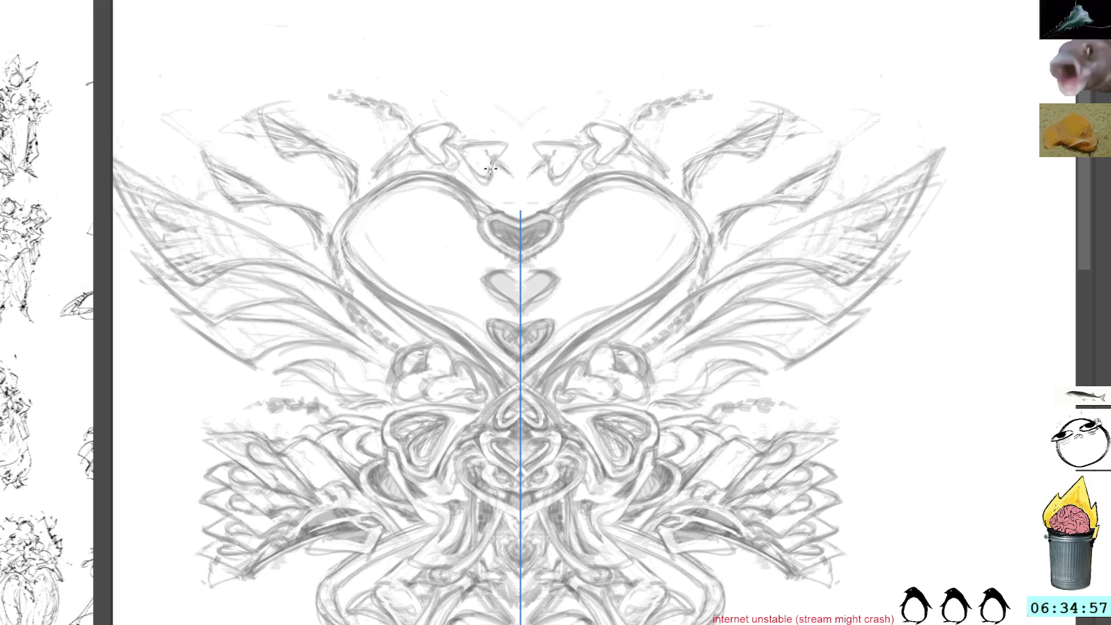
{"action": "mouse_move", "coordinate": [476, 77]}
{"action": "left_mouse_down"}
{"action": "mouse_move", "coordinate": [595, 152]}
{"action": "mouse_move", "coordinate": [602, 145]}
{"action": "left_mouse_up"}
Step: Trace cleaner mirrored strokes along the top heart's stem, rotating the view as needed
{"action": "scroll", "coordinate": [451, 234], "scroll_direction": "up", "scroll_amount": 2}
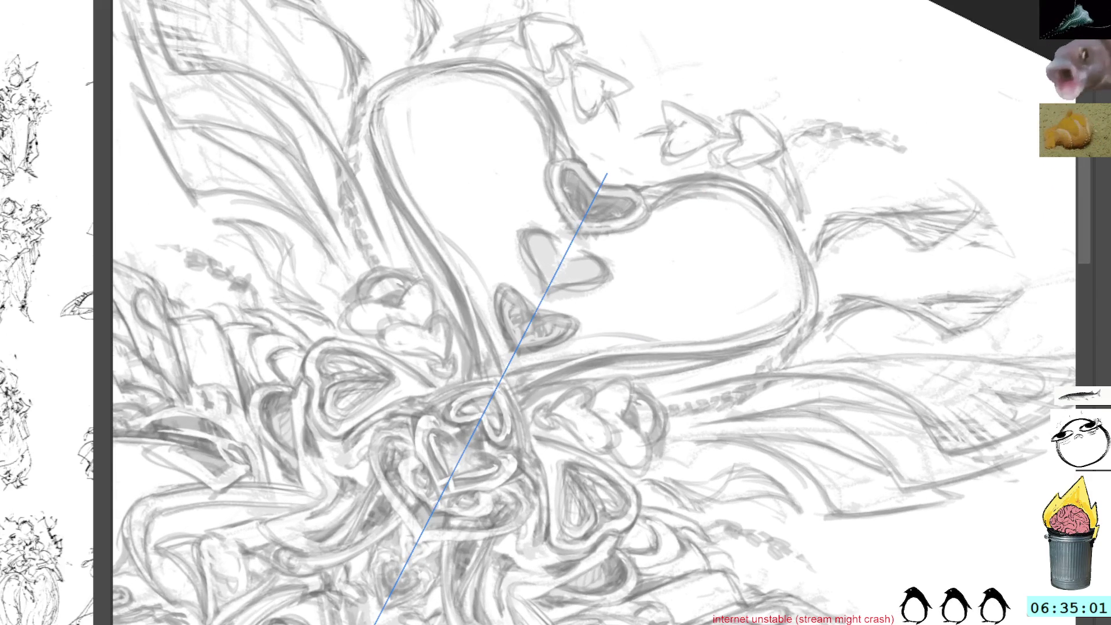
{"action": "left_click_drag", "start_coordinate": [427, 218], "coordinate": [469, 298]}
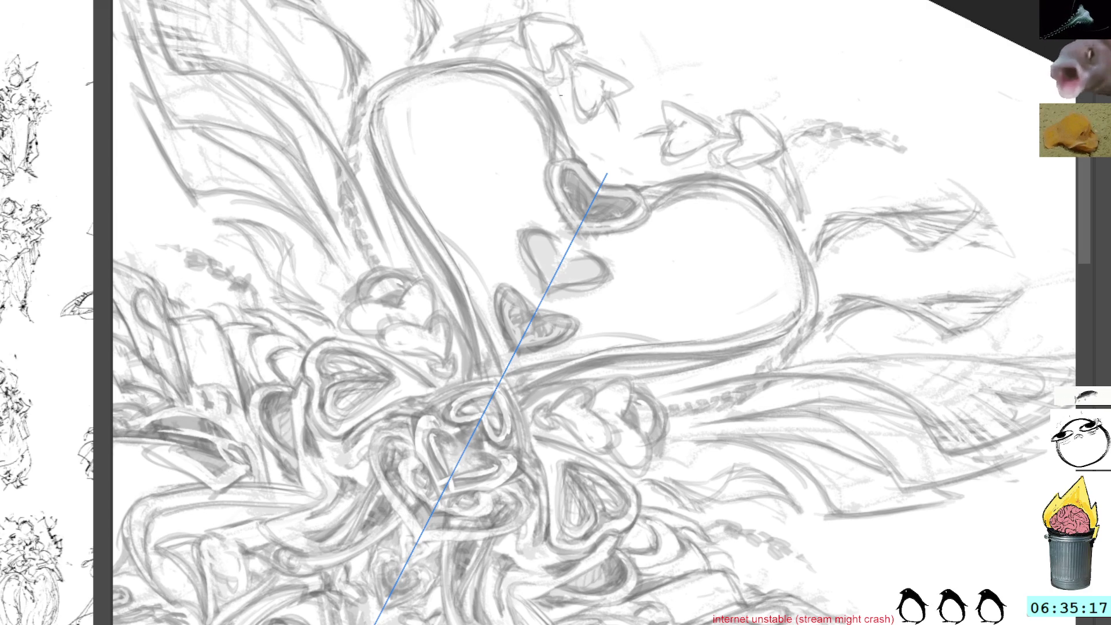
{"action": "left_click_drag", "start_coordinate": [594, 103], "coordinate": [605, 116]}
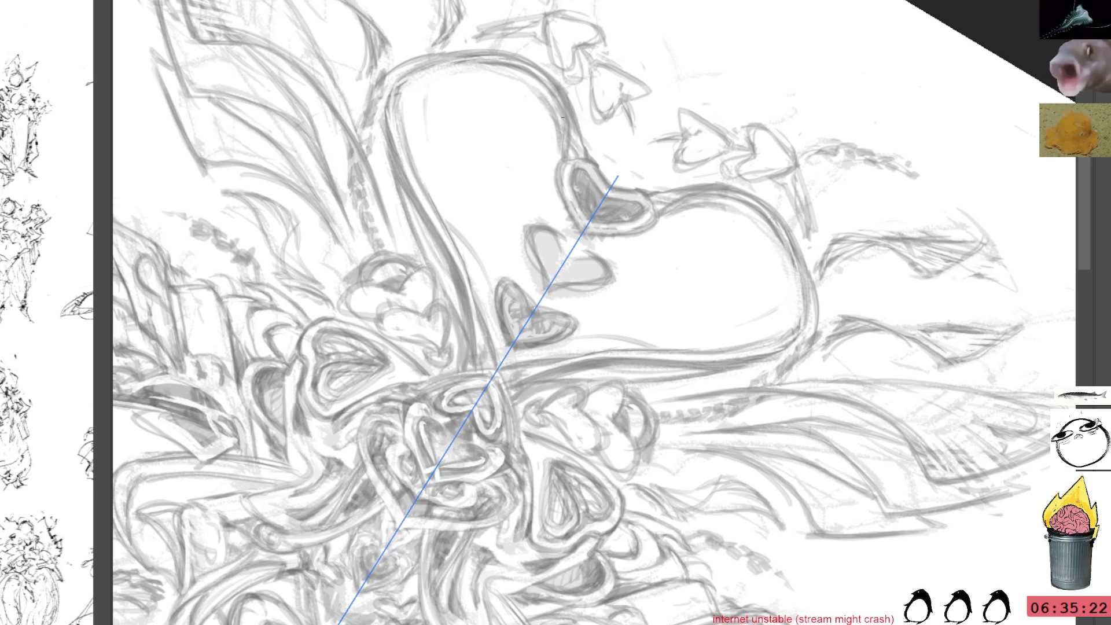
{"action": "key", "text": "4"}
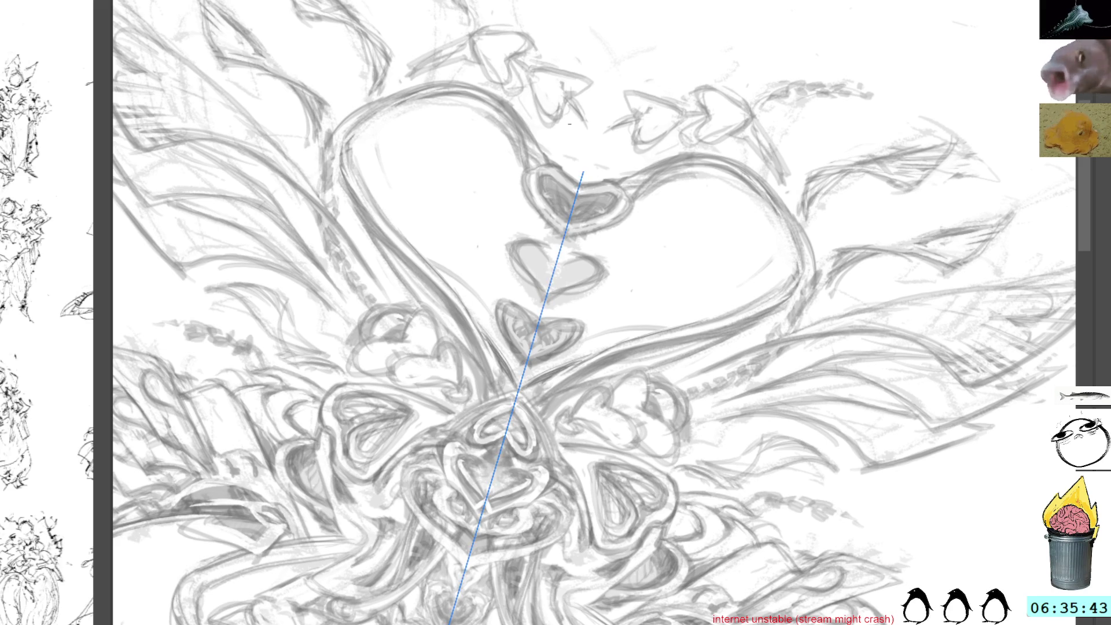
{"action": "key", "text": "6"}
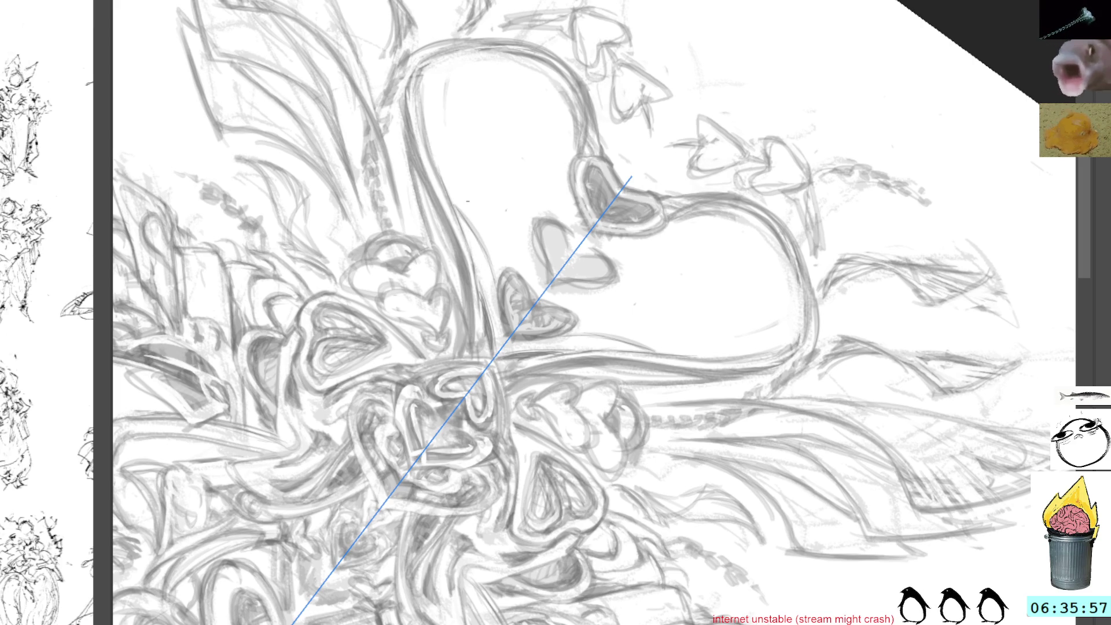
{"action": "scroll", "coordinate": [457, 191], "scroll_direction": "up", "scroll_amount": 3}
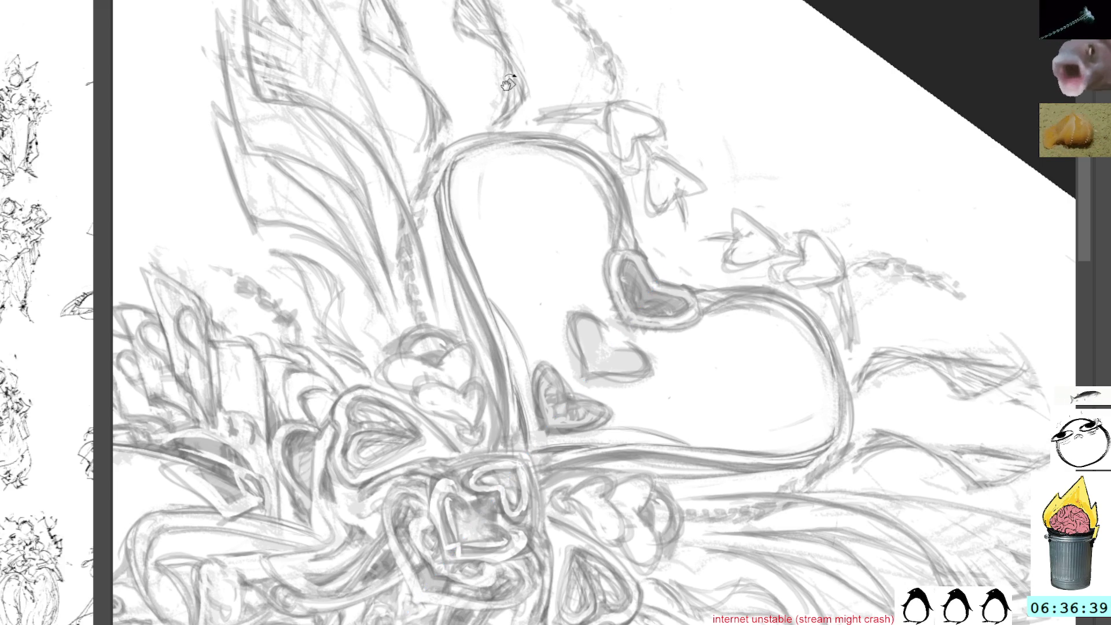
Step: Rotate and shift the view toward the lower drawing, then reset the canvas upright
{"action": "key", "text": "4"}
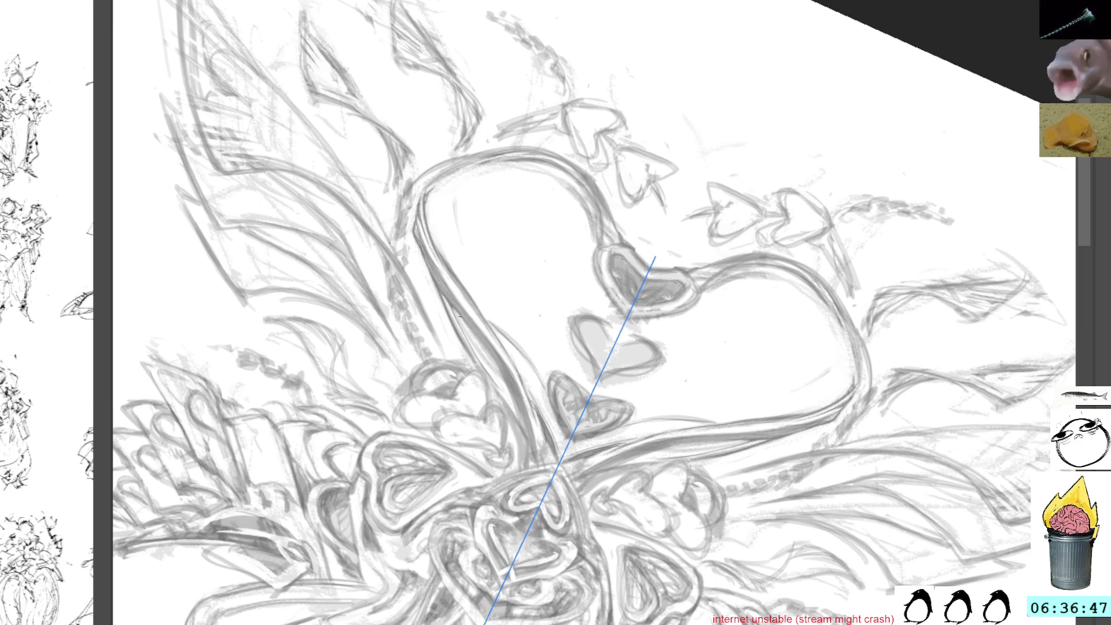
{"action": "left_click_drag", "start_coordinate": [483, 357], "coordinate": [472, 331]}
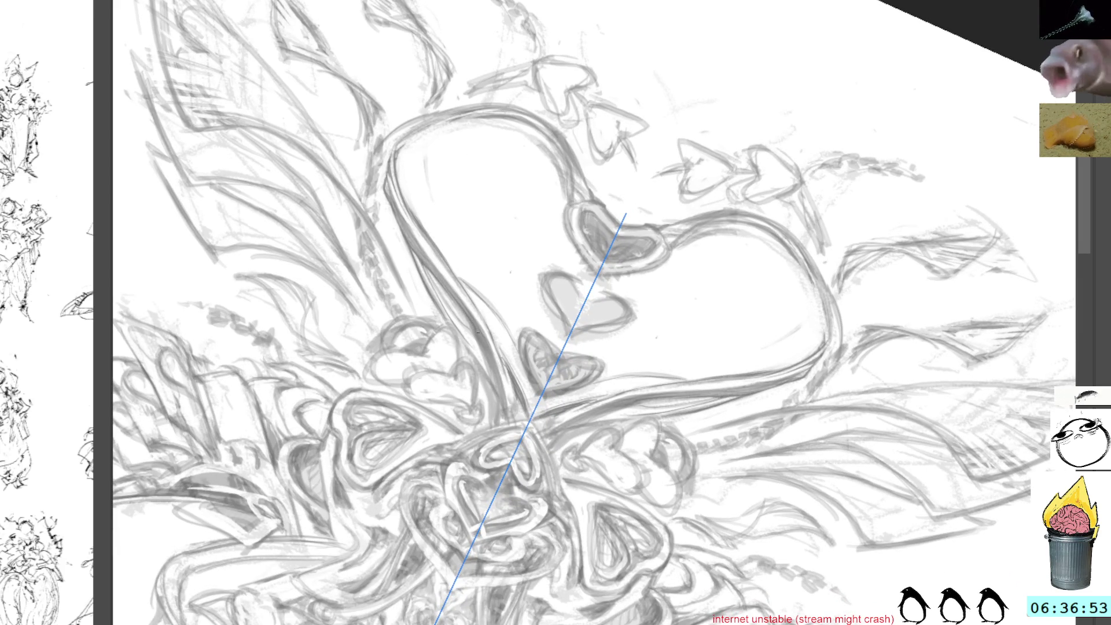
{"action": "left_click_drag", "start_coordinate": [494, 354], "coordinate": [447, 297]}
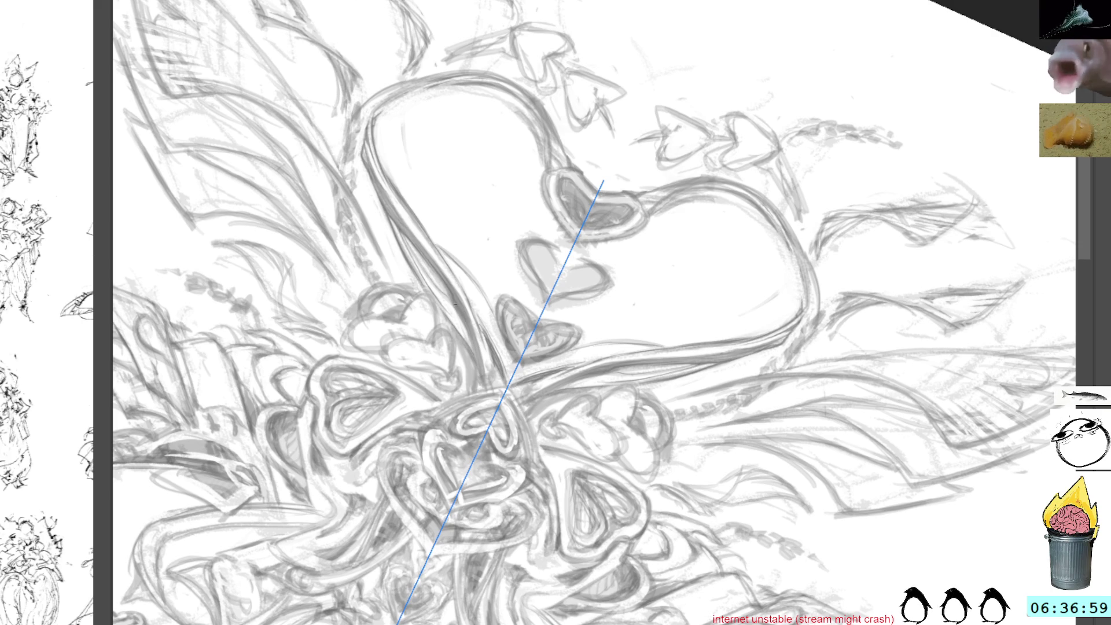
{"action": "left_click_drag", "start_coordinate": [496, 308], "coordinate": [480, 267]}
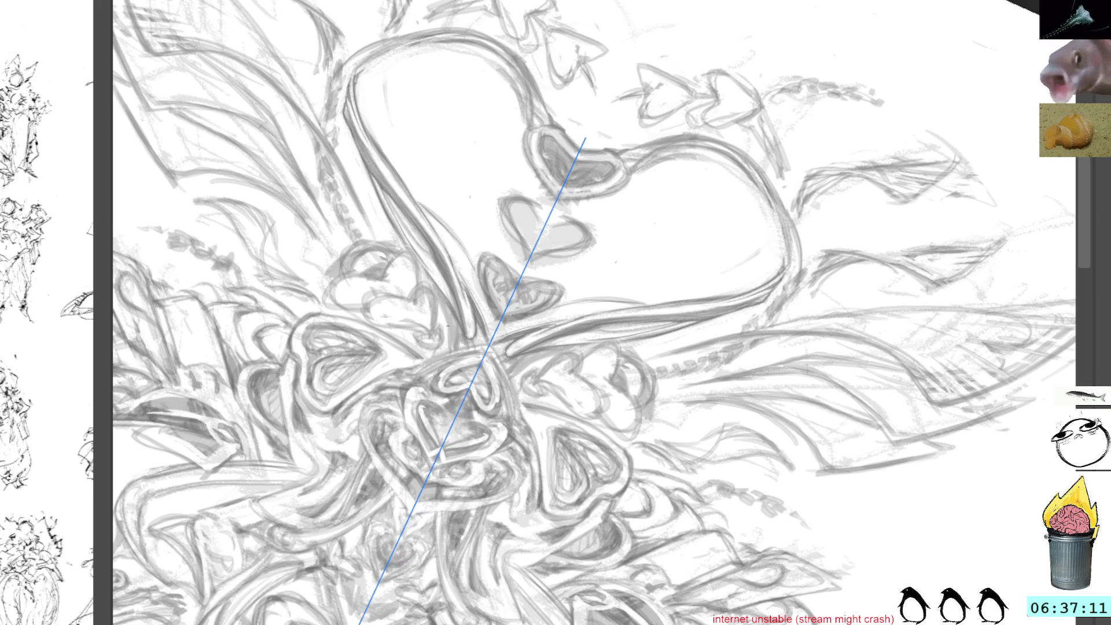
{"action": "left_click_drag", "start_coordinate": [521, 243], "coordinate": [467, 136]}
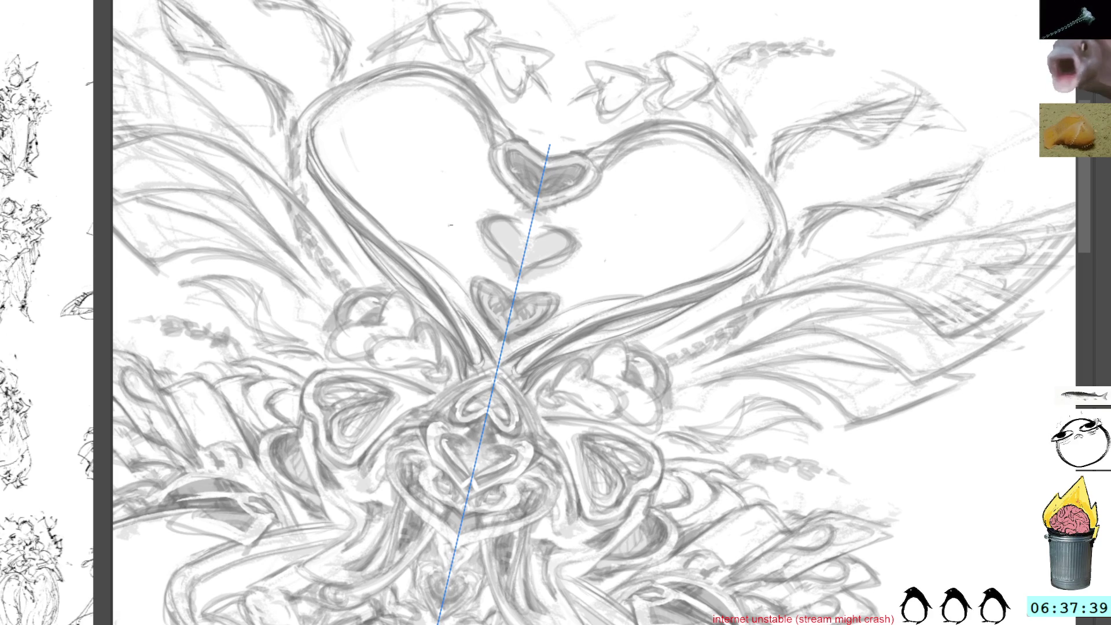
{"action": "key", "text": "Home"}
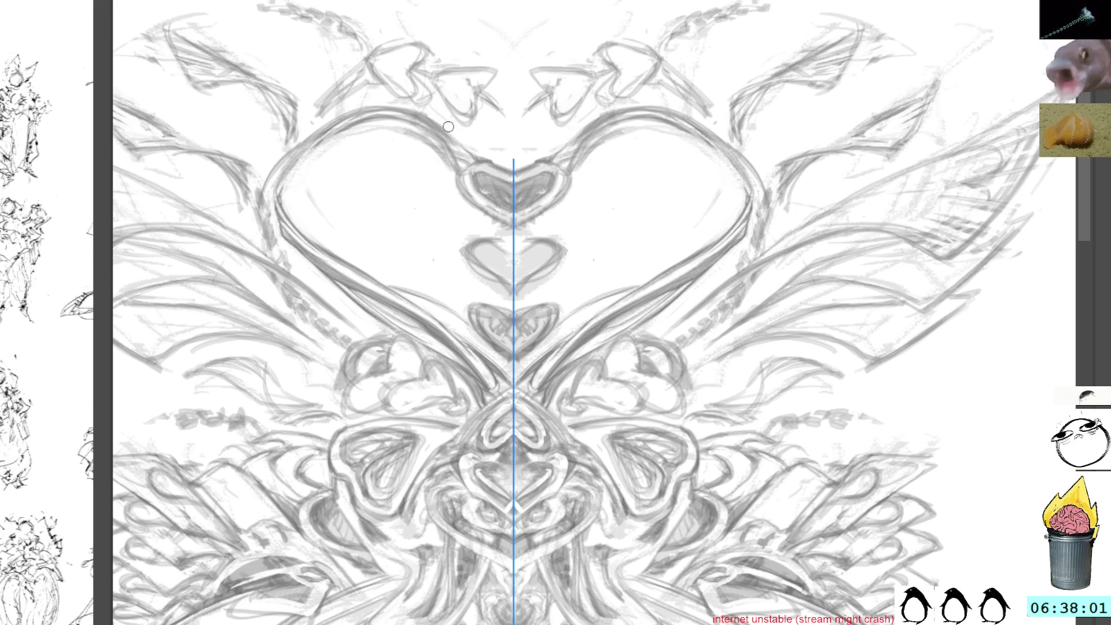
Step: Add short mirrored strokes at the heart's top, then rotate the canvas to a steep tilt
{"action": "left_click_drag", "start_coordinate": [447, 131], "coordinate": [458, 141]}
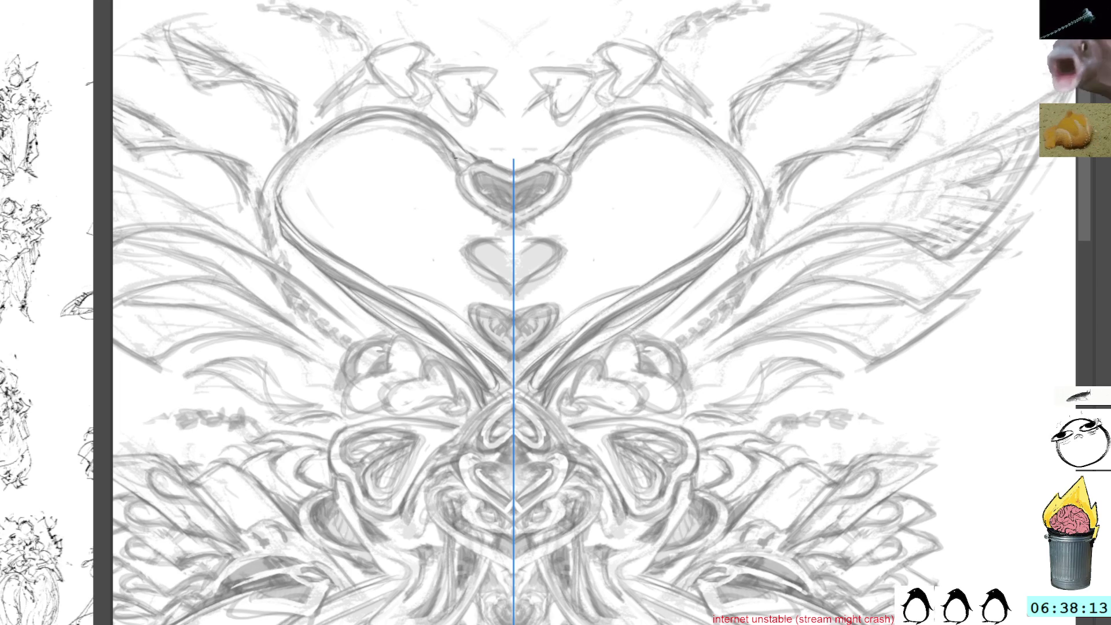
{"action": "left_click_drag", "start_coordinate": [443, 36], "coordinate": [420, 92]}
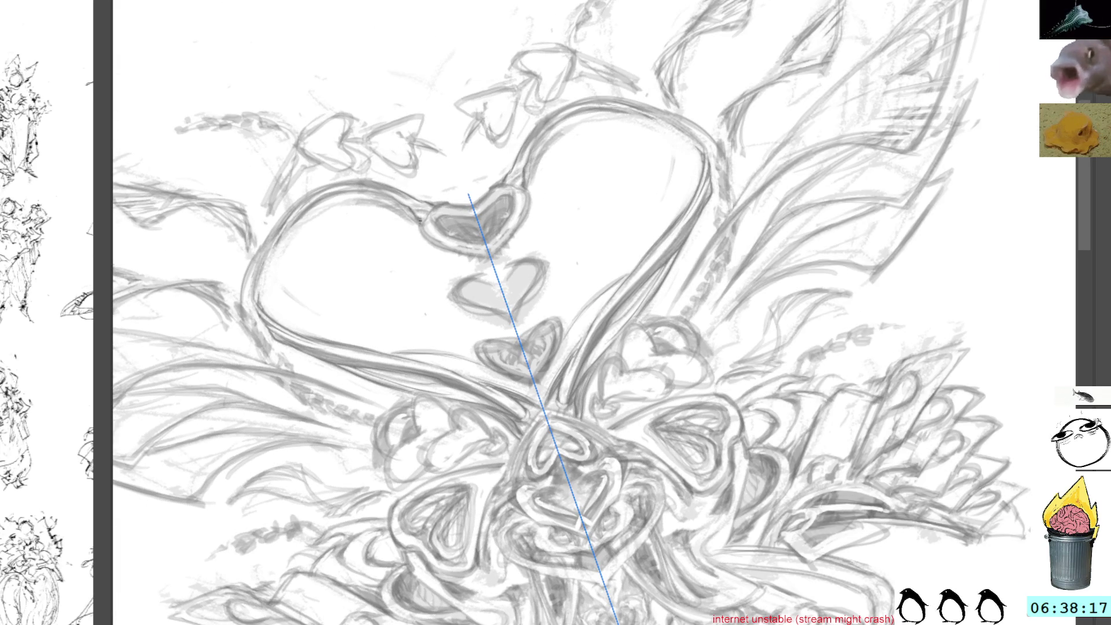
{"action": "left_click_drag", "start_coordinate": [441, 148], "coordinate": [406, 183]}
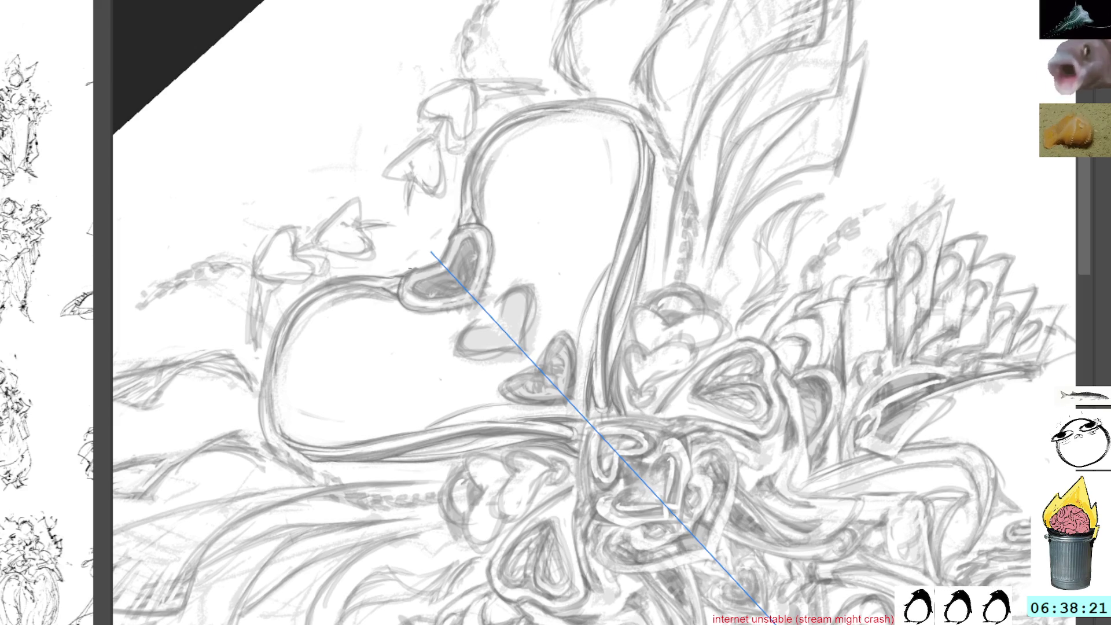
{"action": "key", "text": "shift+space"}
{"action": "mouse_move", "coordinate": [490, 125]}
{"action": "left_mouse_down"}
{"action": "mouse_move", "coordinate": [446, 197]}
{"action": "mouse_move", "coordinate": [418, 281]}
{"action": "left_mouse_up"}
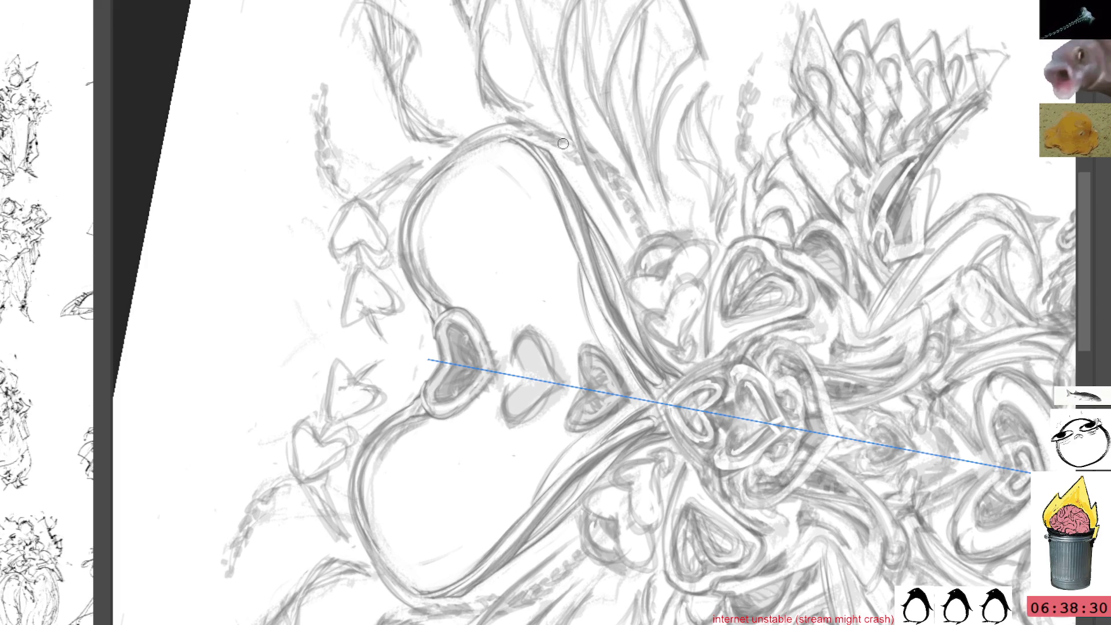
Step: Recentre the heart lobe and rotate the canvas about 180° until the mirror axis is vertical
{"action": "left_click_drag", "start_coordinate": [486, 283], "coordinate": [597, 253]}
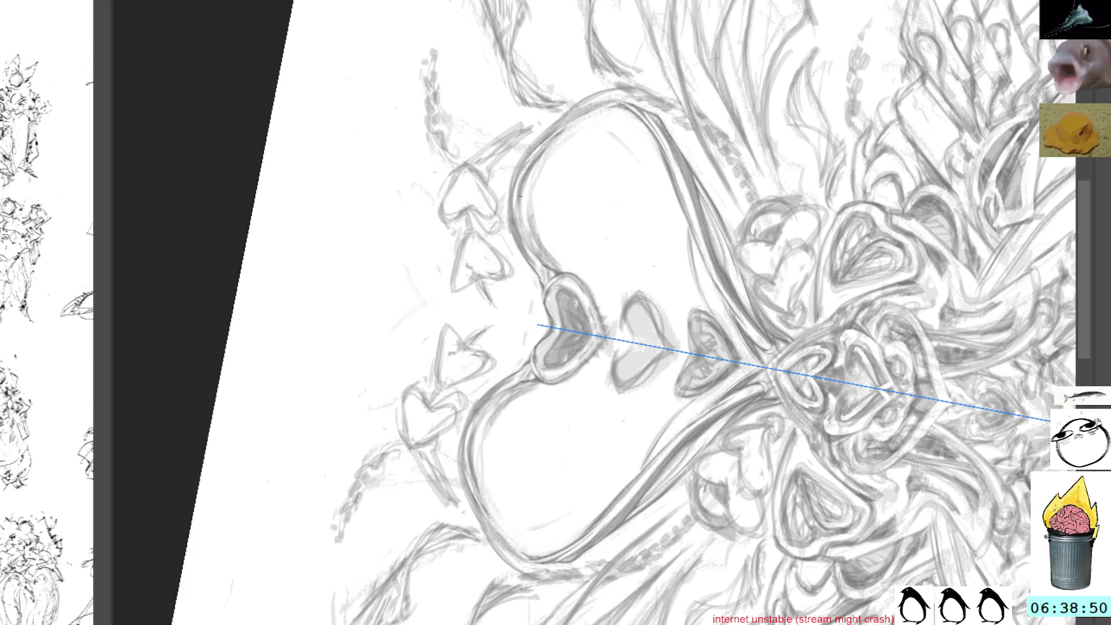
{"action": "left_click_drag", "start_coordinate": [537, 324], "coordinate": [577, 65]}
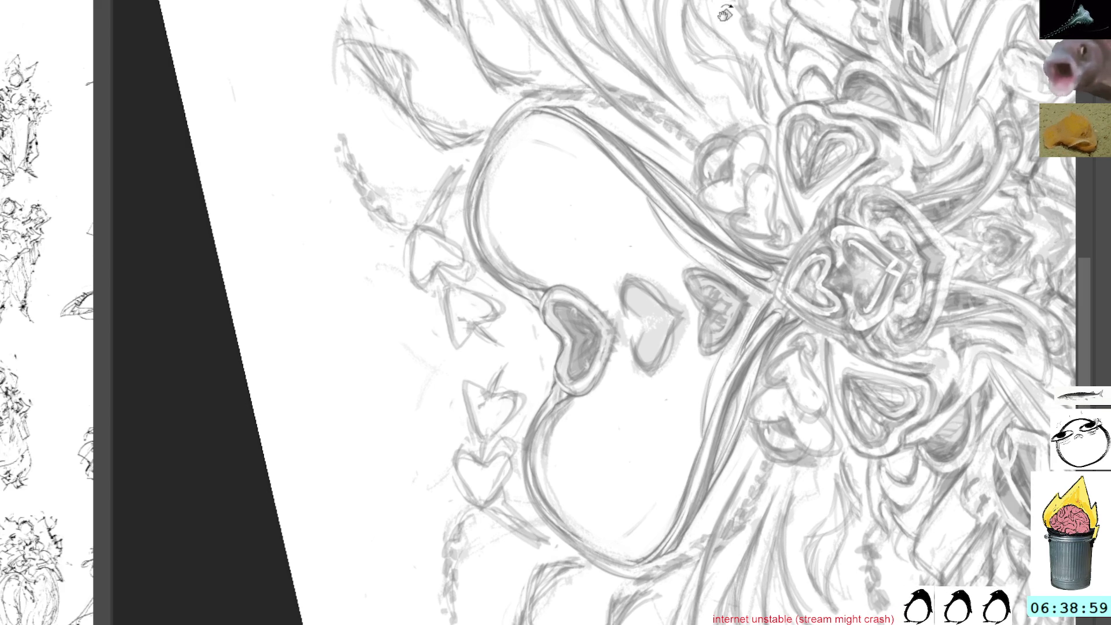
{"action": "left_click_drag", "start_coordinate": [810, 12], "coordinate": [678, 7]}
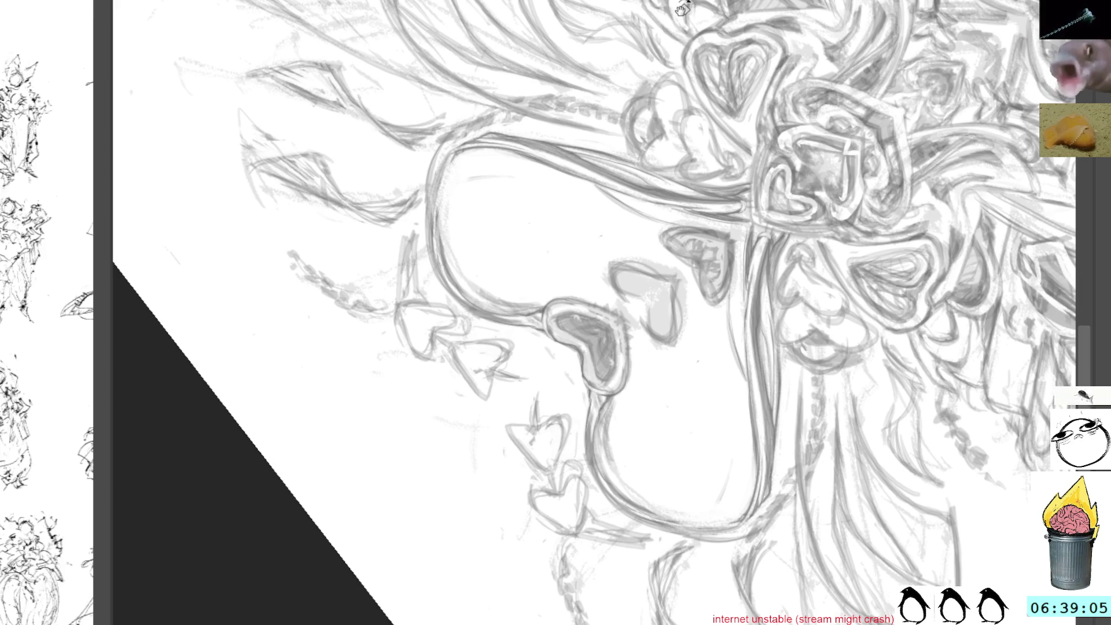
{"action": "left_click_drag", "start_coordinate": [767, 15], "coordinate": [881, 12]}
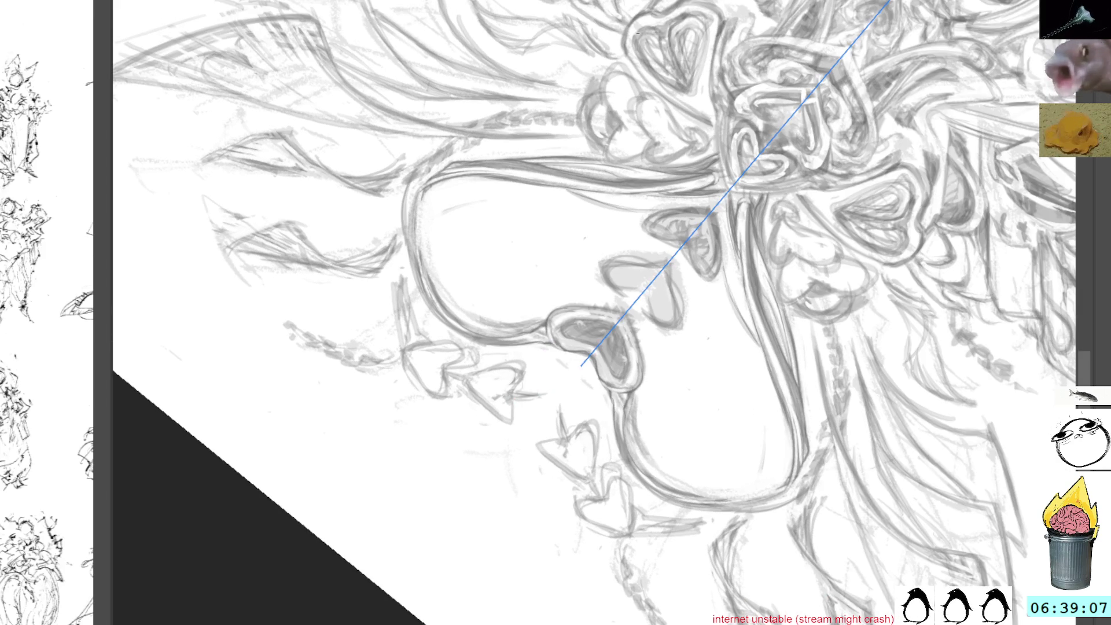
{"action": "mouse_move", "coordinate": [605, 88]}
{"action": "left_mouse_down"}
{"action": "mouse_move", "coordinate": [641, 79]}
{"action": "mouse_move", "coordinate": [586, 74]}
{"action": "left_mouse_up"}
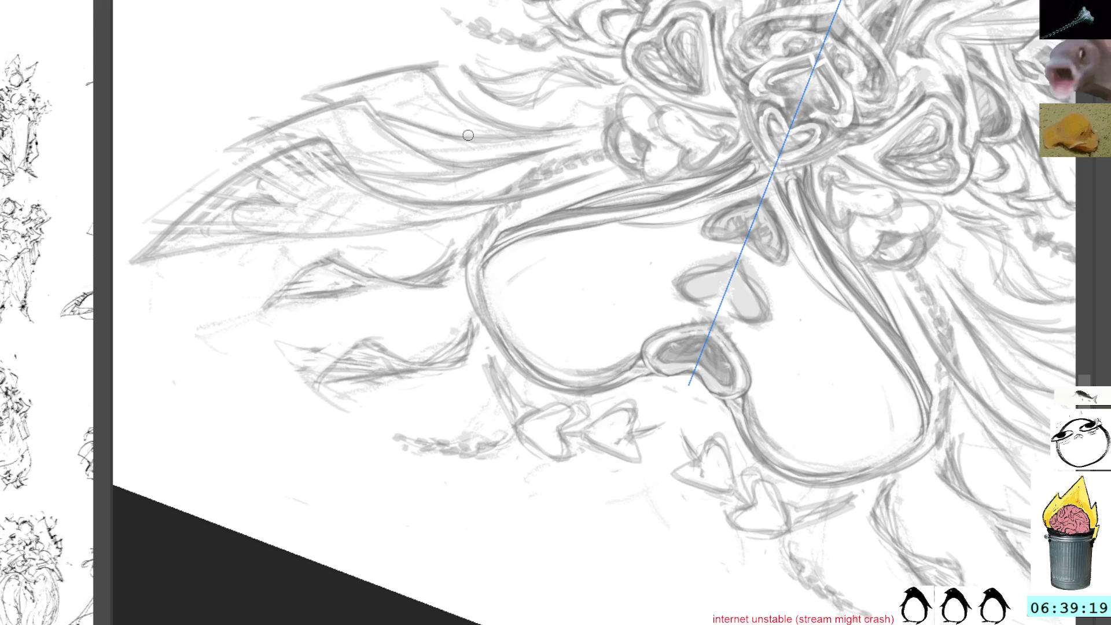
{"action": "key", "text": "shift+space"}
{"action": "left_click_drag", "start_coordinate": [794, 95], "coordinate": [696, 41]}
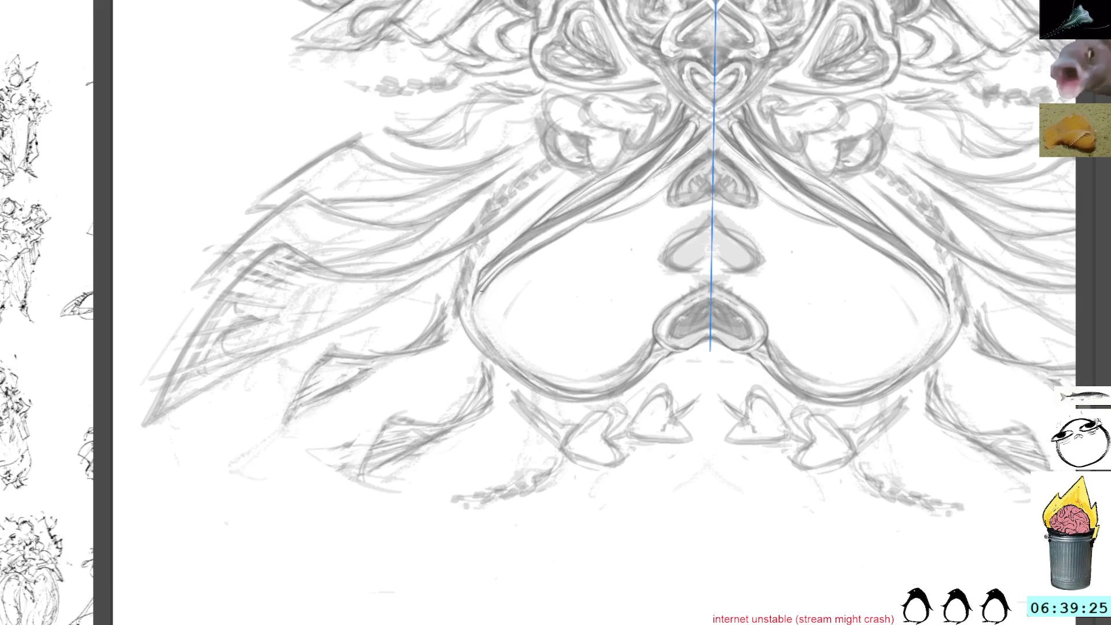
Step: Darken the heart outline with a mirrored stroke, then rotate and pan the canvas back upright
{"action": "left_click_drag", "start_coordinate": [482, 296], "coordinate": [481, 333]}
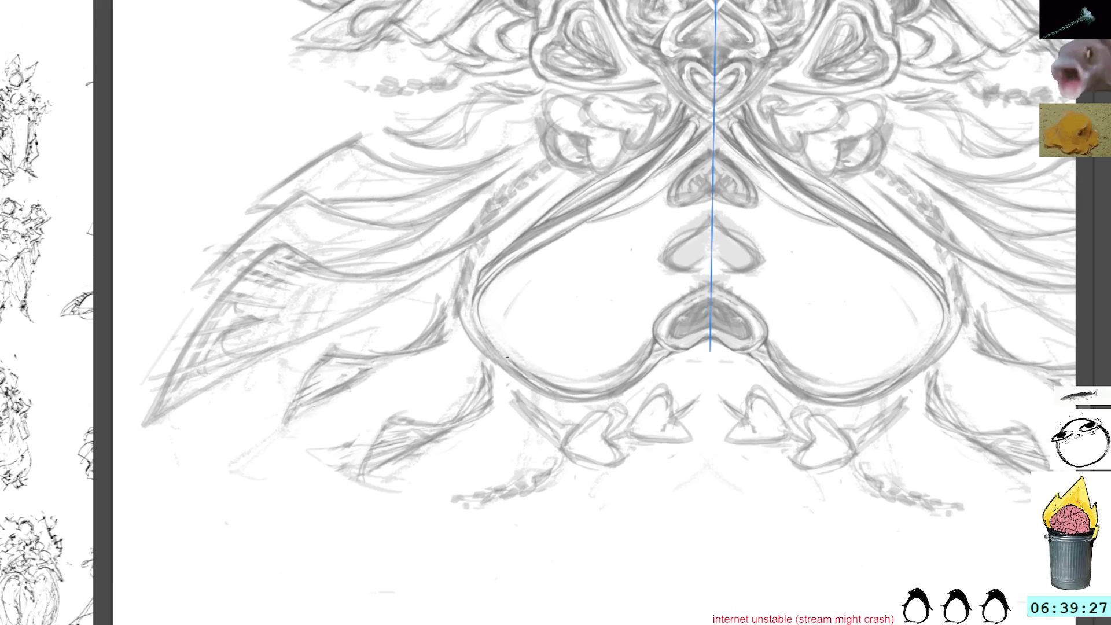
{"action": "mouse_move", "coordinate": [743, 86]}
{"action": "left_mouse_down"}
{"action": "mouse_move", "coordinate": [692, 60]}
{"action": "mouse_move", "coordinate": [556, 139]}
{"action": "mouse_move", "coordinate": [595, 186]}
{"action": "mouse_move", "coordinate": [489, 307]}
{"action": "left_mouse_up"}
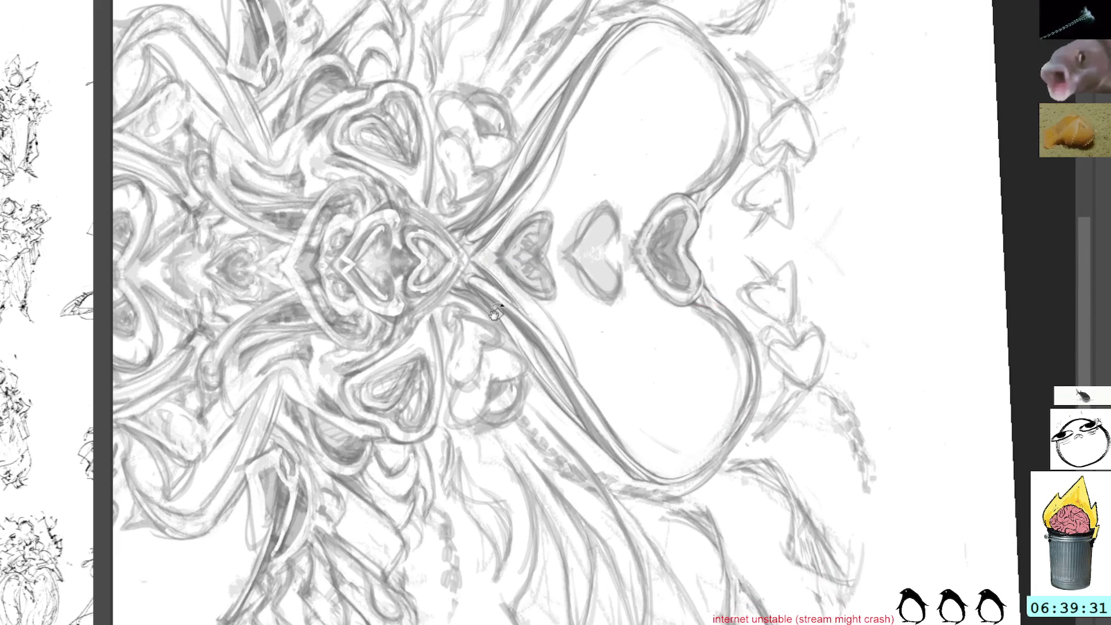
{"action": "left_click_drag", "start_coordinate": [517, 343], "coordinate": [473, 330]}
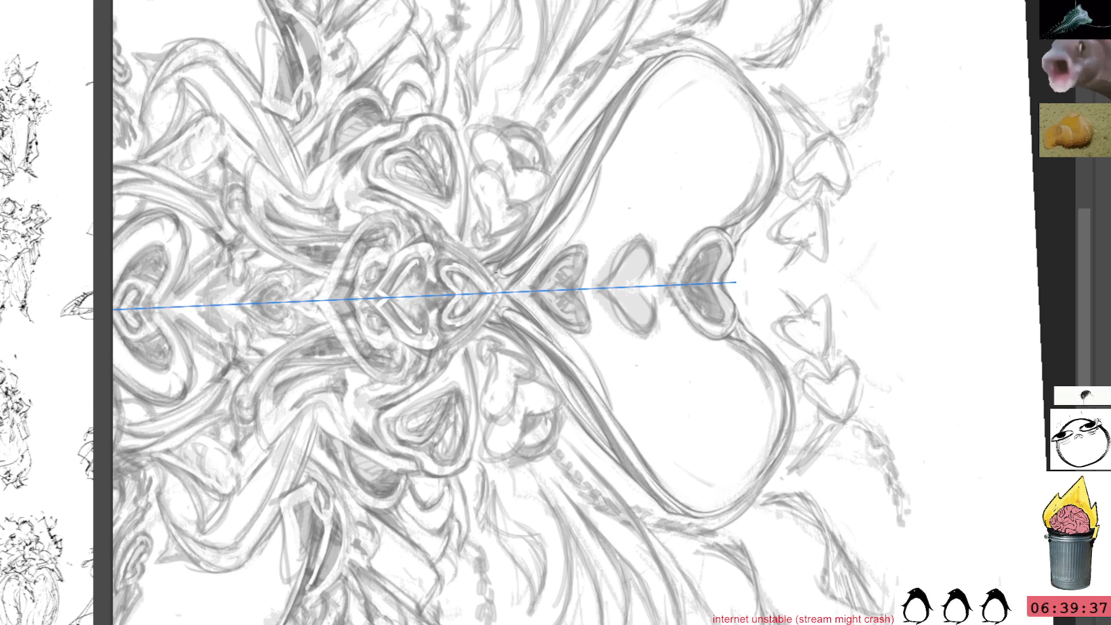
{"action": "mouse_move", "coordinate": [531, 229]}
{"action": "left_mouse_down"}
{"action": "mouse_move", "coordinate": [601, 161]}
{"action": "mouse_move", "coordinate": [652, 181]}
{"action": "left_mouse_up"}
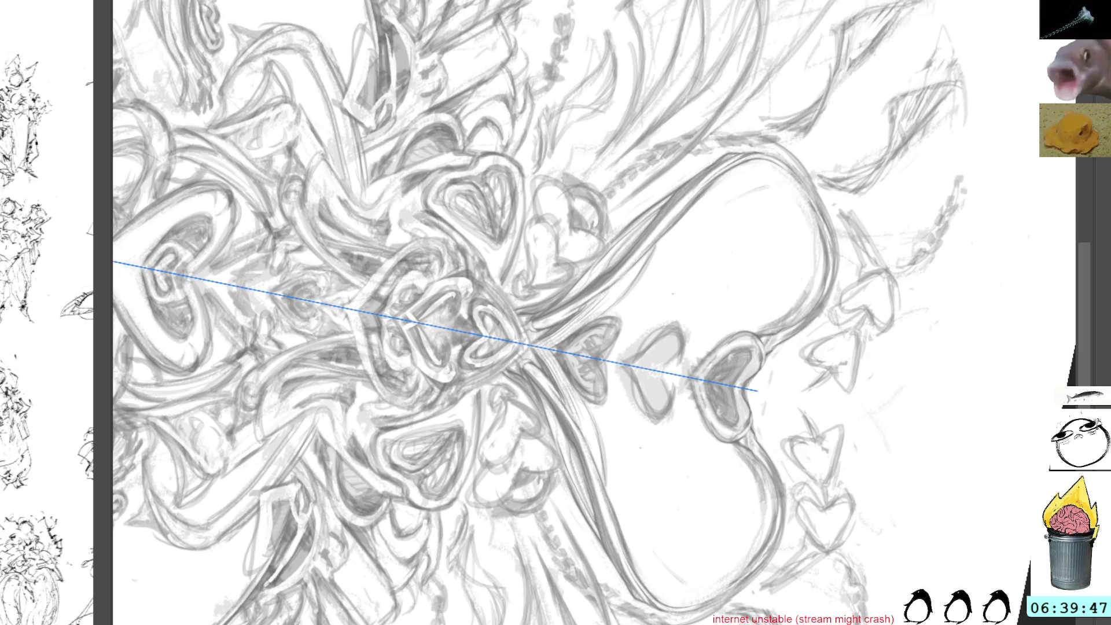
{"action": "scroll", "coordinate": [513, 255], "scroll_direction": "up", "scroll_amount": 1}
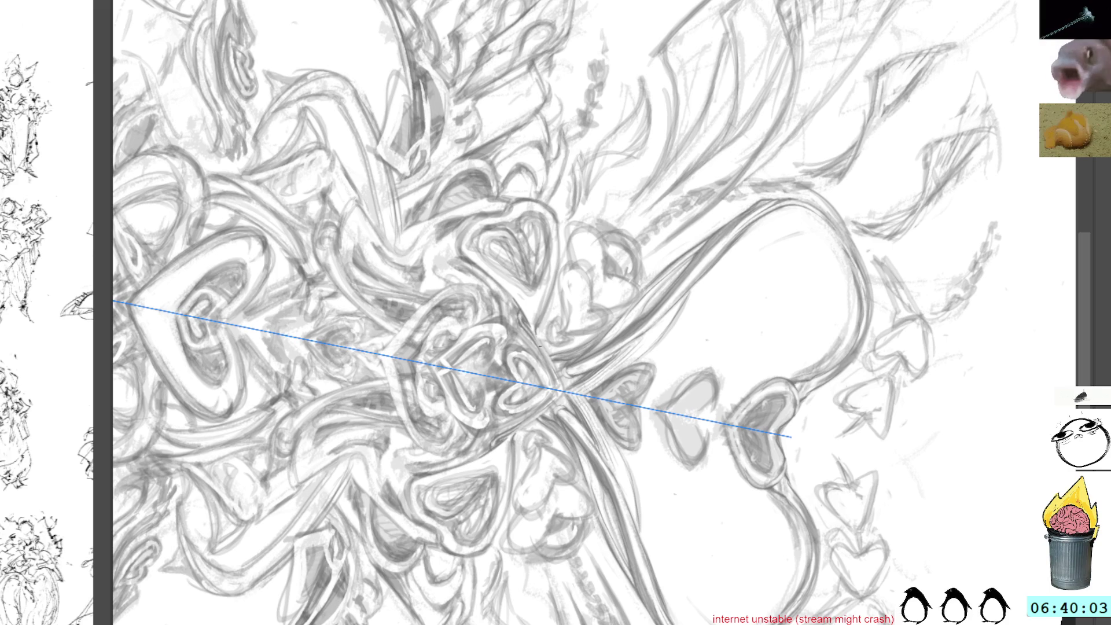
{"action": "left_click_drag", "start_coordinate": [538, 345], "coordinate": [720, 293]}
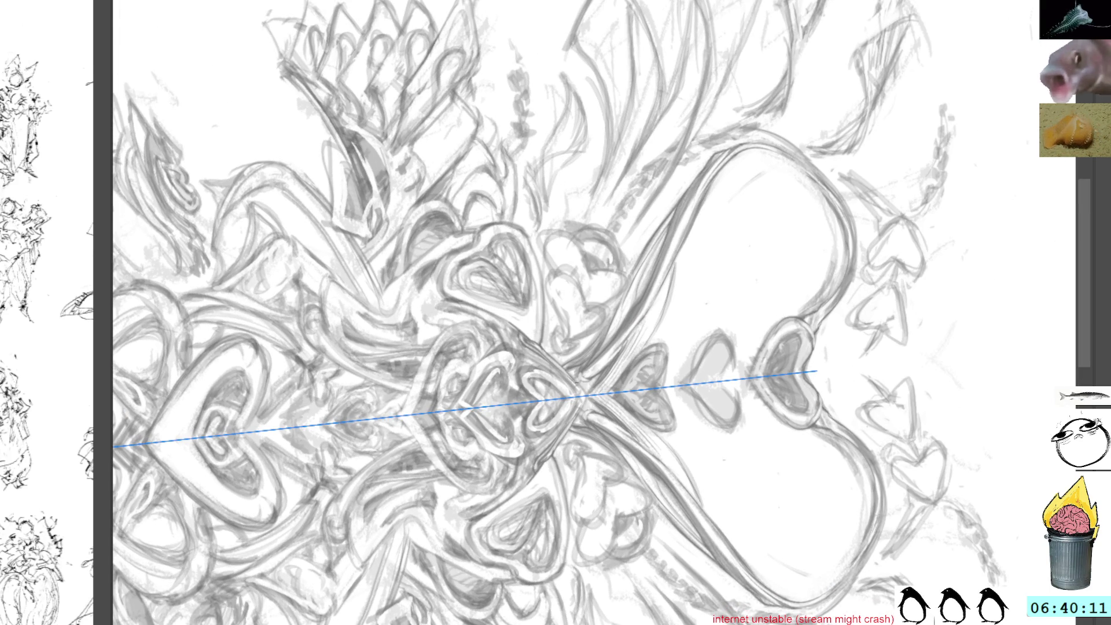
{"action": "mouse_move", "coordinate": [572, 379]}
{"action": "left_mouse_down"}
{"action": "mouse_move", "coordinate": [718, 297]}
{"action": "mouse_move", "coordinate": [681, 329]}
{"action": "left_mouse_up"}
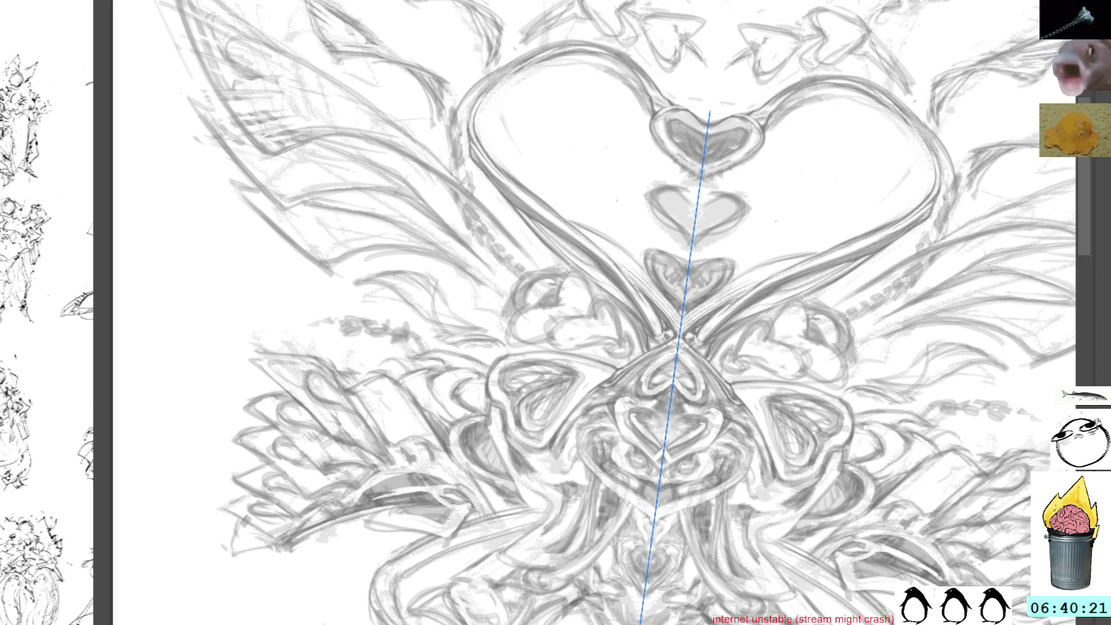
Step: Tilt the view counter-clockwise and pan up-left to a shallower angle over the left heart
{"action": "key", "text": "4"}
{"action": "key", "text": "4"}
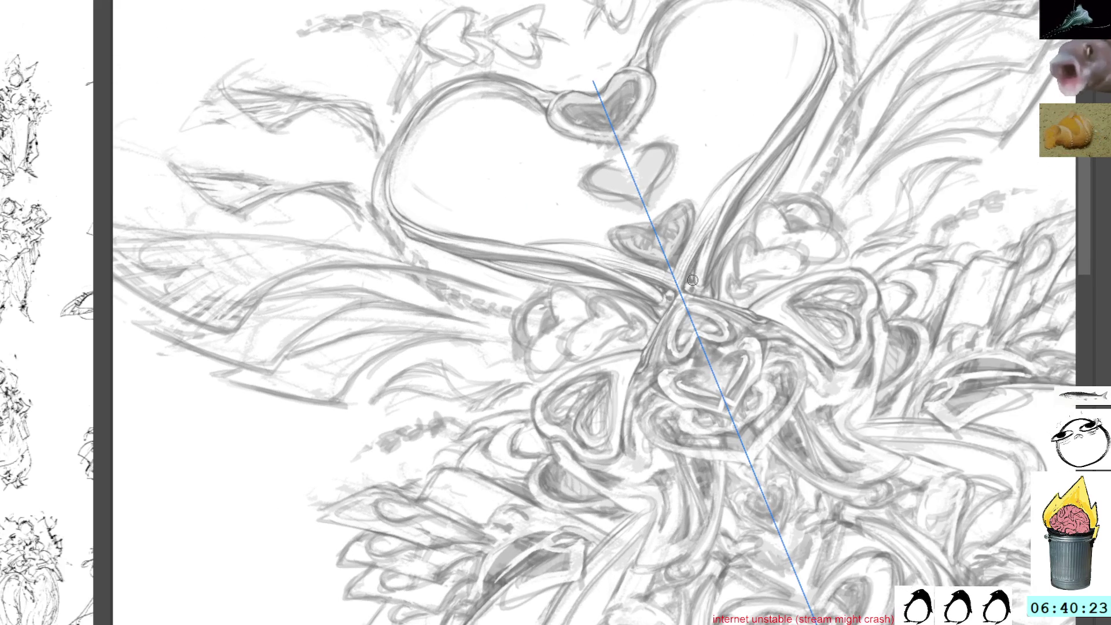
{"action": "mouse_move", "coordinate": [747, 380]}
{"action": "left_mouse_down"}
{"action": "mouse_move", "coordinate": [689, 339]}
{"action": "mouse_move", "coordinate": [655, 294]}
{"action": "left_mouse_up"}
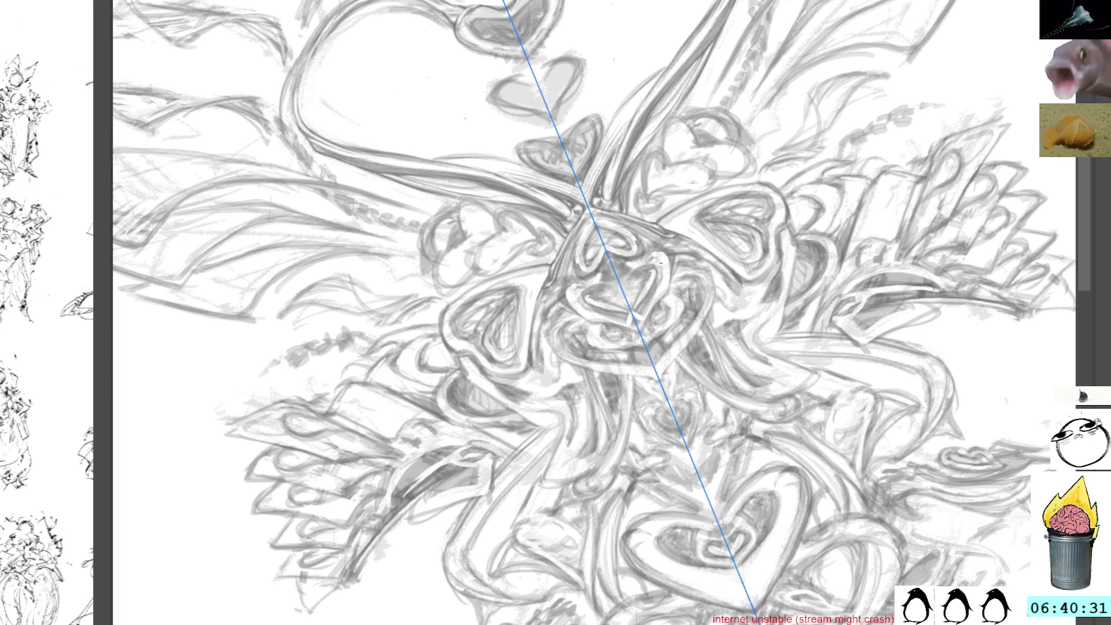
{"action": "left_click_drag", "start_coordinate": [662, 265], "coordinate": [638, 255]}
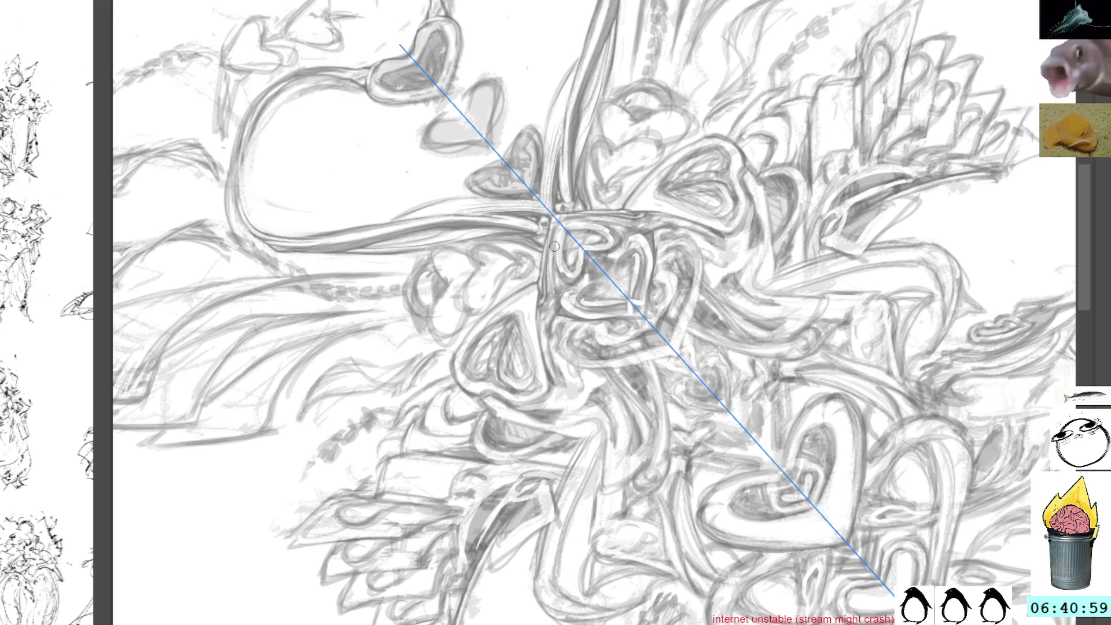
Step: Add short dark strokes around the central knot, then rotate the view until the axis is nearly level
{"action": "mouse_move", "coordinate": [559, 226]}
{"action": "left_mouse_down"}
{"action": "mouse_move", "coordinate": [576, 237]}
{"action": "mouse_move", "coordinate": [557, 257]}
{"action": "left_mouse_up"}
{"action": "left_click_drag", "start_coordinate": [594, 226], "coordinate": [611, 229]}
{"action": "mouse_move", "coordinate": [560, 260]}
{"action": "left_mouse_down"}
{"action": "mouse_move", "coordinate": [561, 276]}
{"action": "mouse_move", "coordinate": [580, 272]}
{"action": "left_mouse_up"}
{"action": "mouse_move", "coordinate": [593, 251]}
{"action": "left_mouse_down"}
{"action": "mouse_move", "coordinate": [607, 249]}
{"action": "mouse_move", "coordinate": [577, 270]}
{"action": "left_mouse_up"}
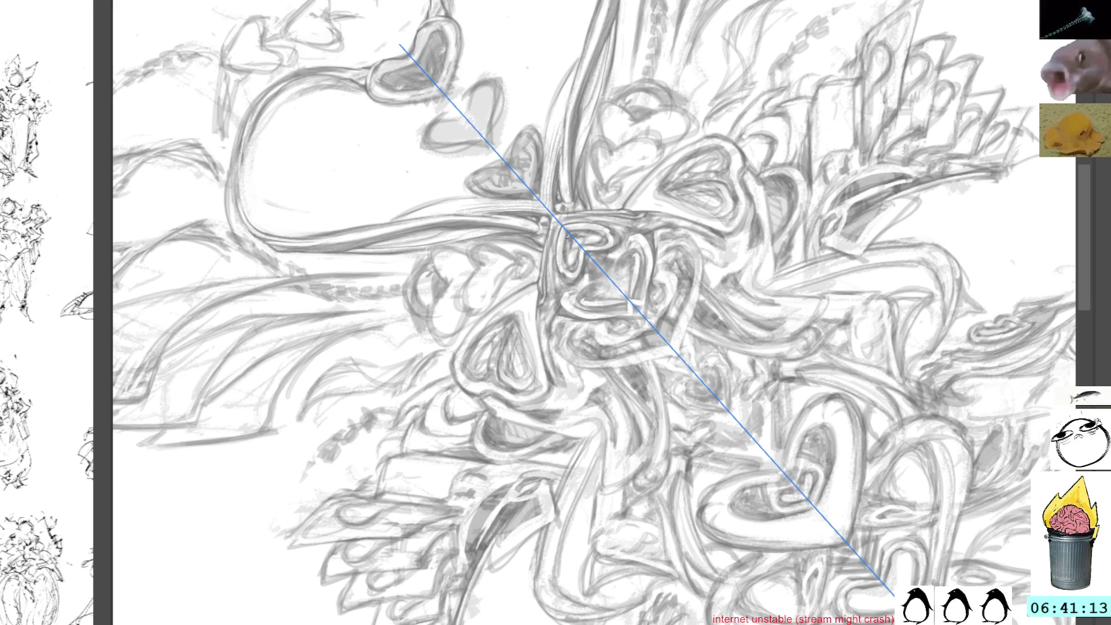
{"action": "left_click_drag", "start_coordinate": [681, 156], "coordinate": [618, 116]}
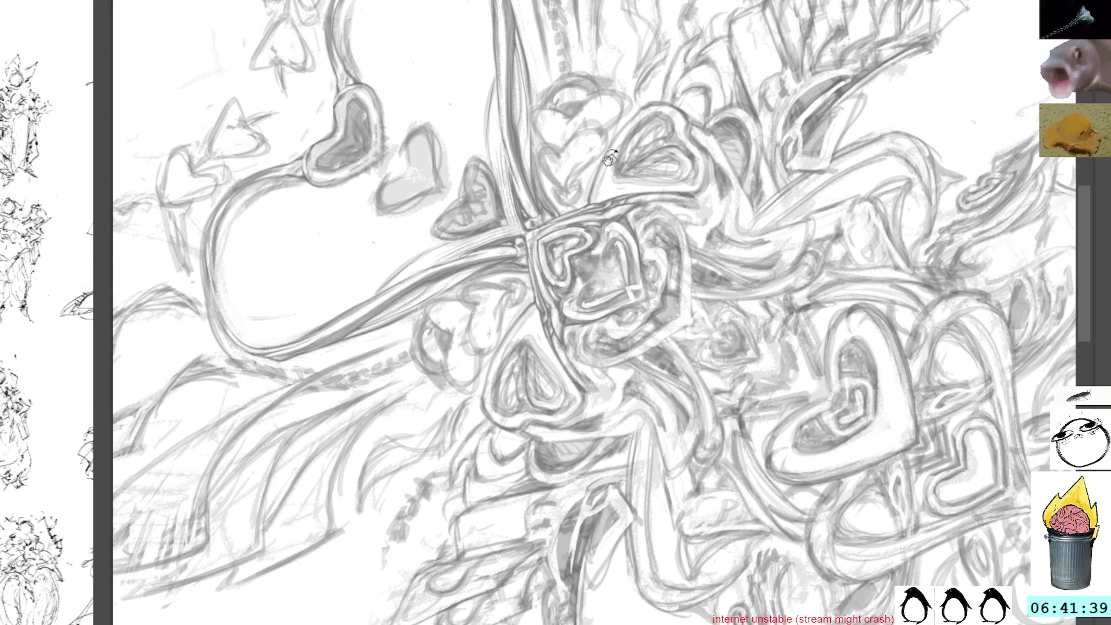
{"action": "mouse_move", "coordinate": [566, 245]}
{"action": "left_mouse_down"}
{"action": "mouse_move", "coordinate": [635, 120]}
{"action": "mouse_move", "coordinate": [585, 264]}
{"action": "left_mouse_up"}
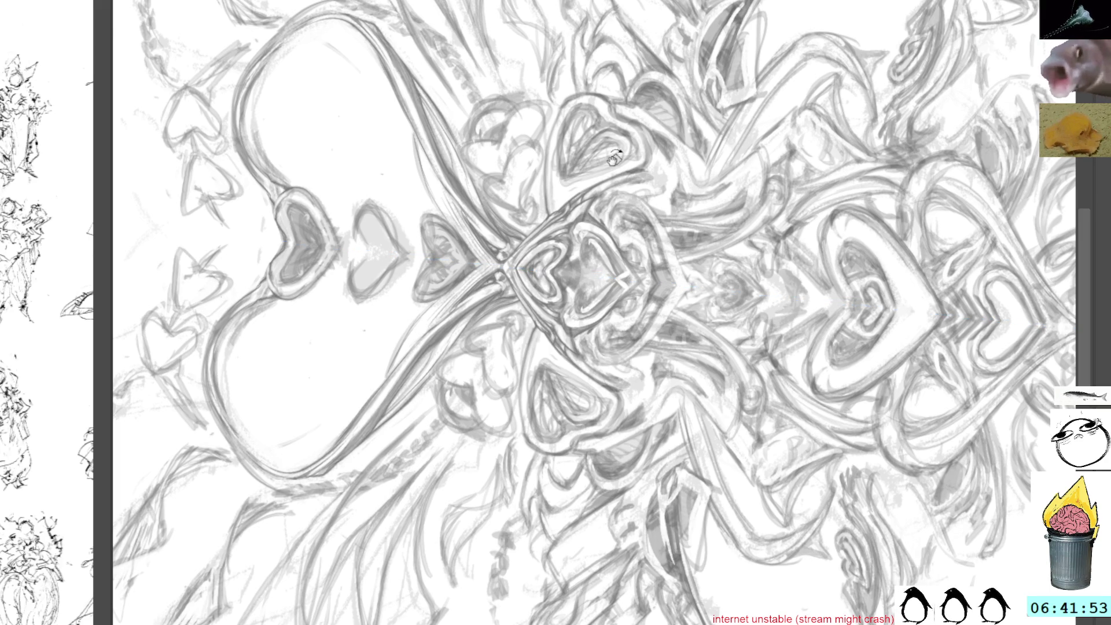
Step: Pan down, add one mirrored stroke on the symmetry ruler, and reset the view rotation upright
{"action": "left_click_drag", "start_coordinate": [632, 102], "coordinate": [640, 150]}
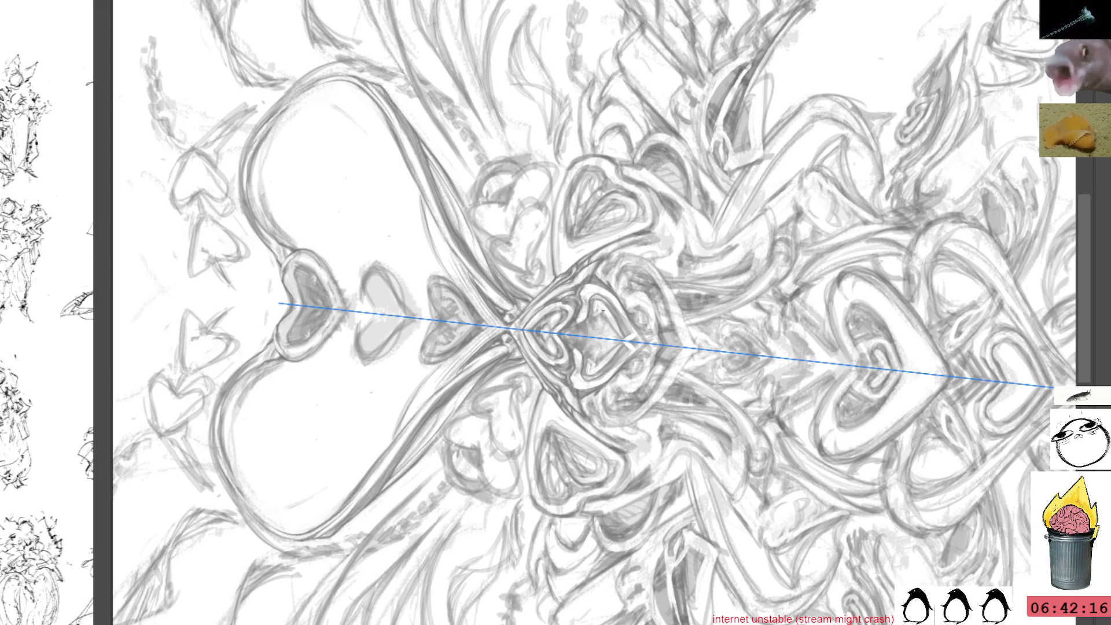
{"action": "left_click_drag", "start_coordinate": [1054, 387], "coordinate": [1053, 387]}
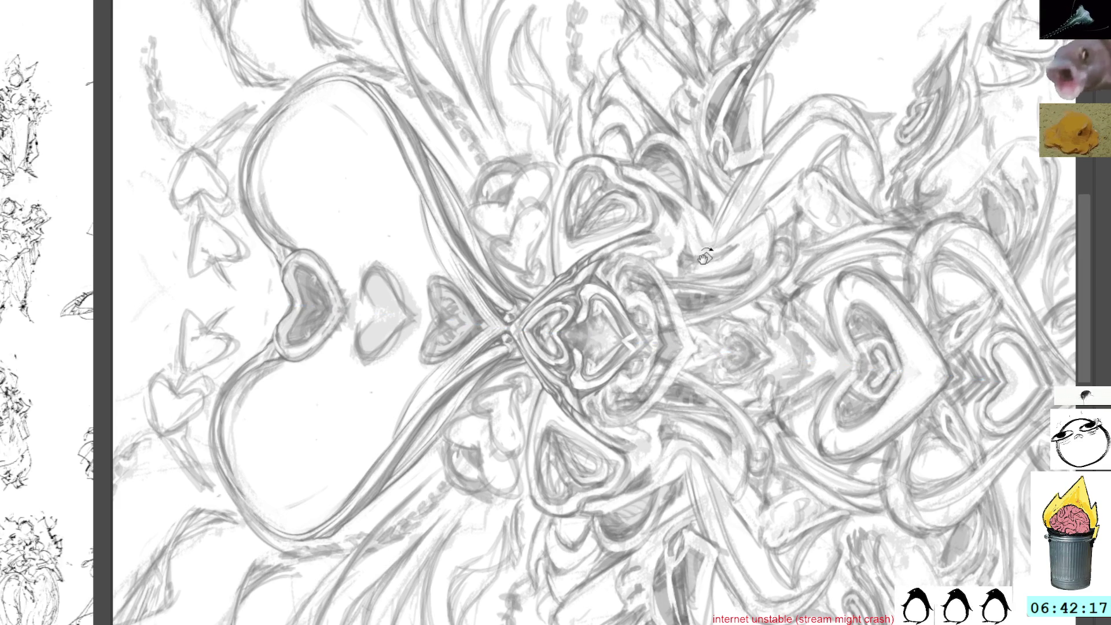
{"action": "key", "text": "5"}
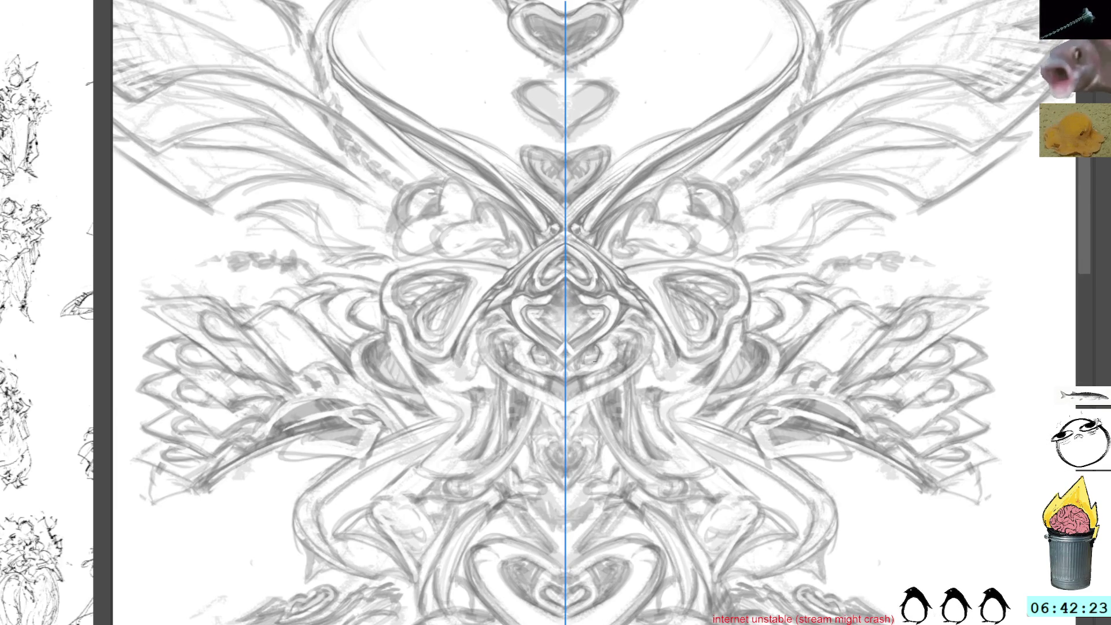
Step: Nudge the view and add small mirrored pencil strokes just beside the central axis
{"action": "left_click_drag", "start_coordinate": [590, 342], "coordinate": [618, 330]}
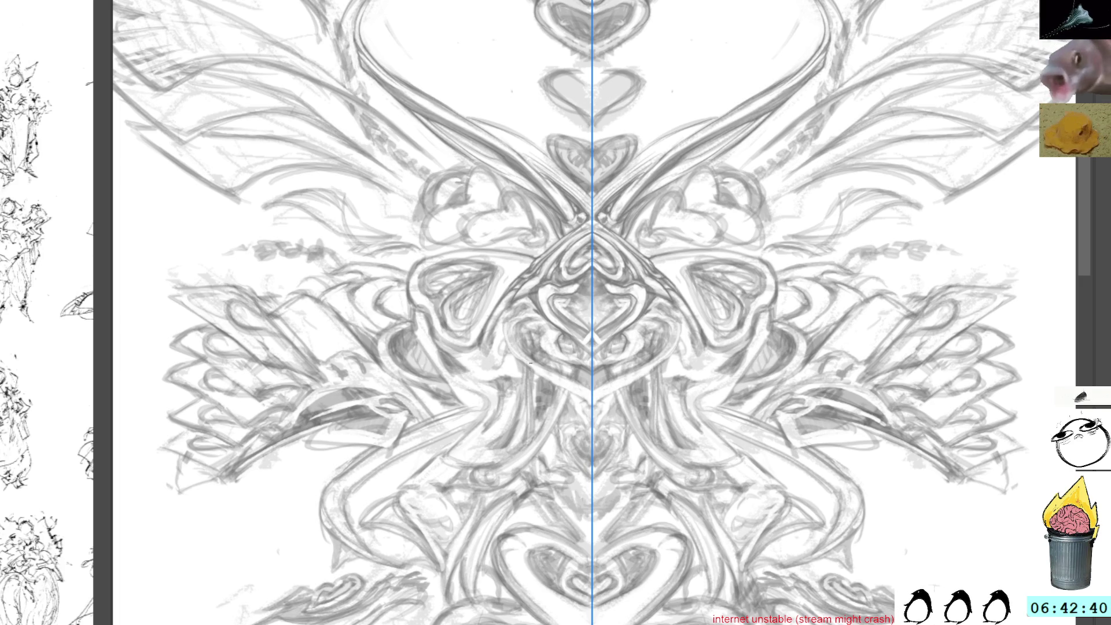
{"action": "mouse_move", "coordinate": [505, 347]}
{"action": "left_mouse_down"}
{"action": "mouse_move", "coordinate": [504, 324]}
{"action": "mouse_move", "coordinate": [516, 357]}
{"action": "left_mouse_up"}
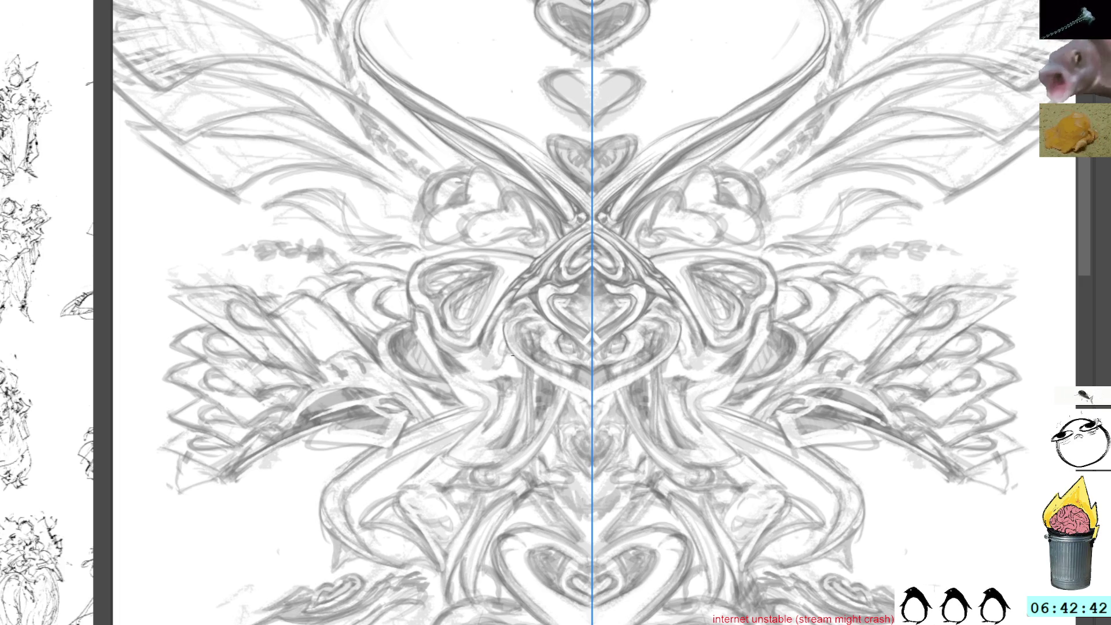
Step: With the view tilted, sketch short mirrored strokes around the central knot and upper heart loops
{"action": "left_click_drag", "start_coordinate": [650, 114], "coordinate": [698, 181]}
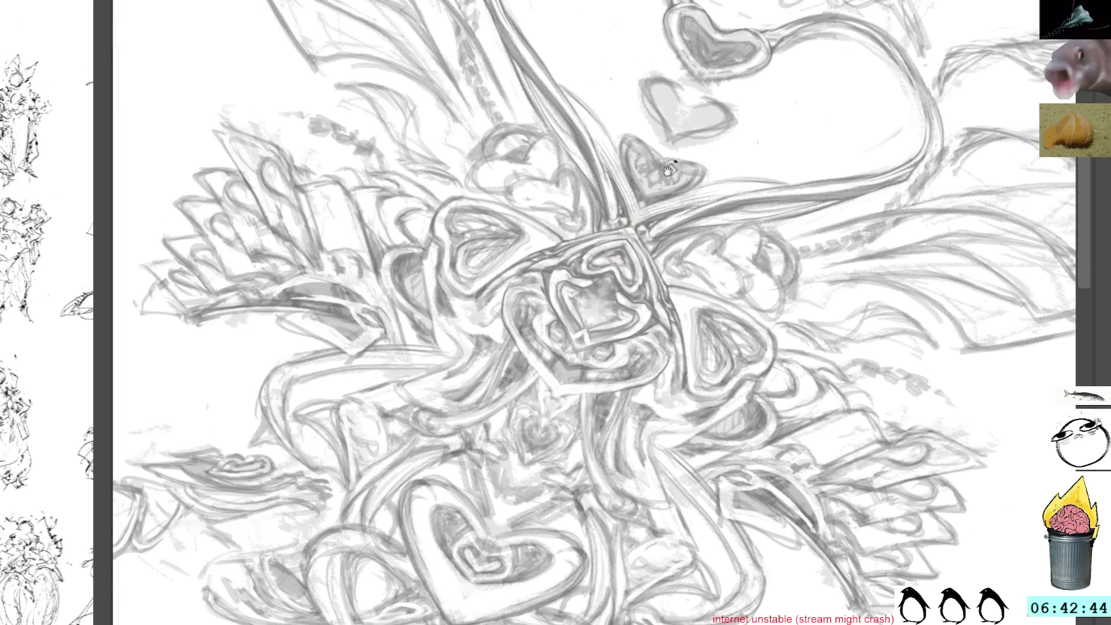
{"action": "left_click_drag", "start_coordinate": [520, 349], "coordinate": [553, 396]}
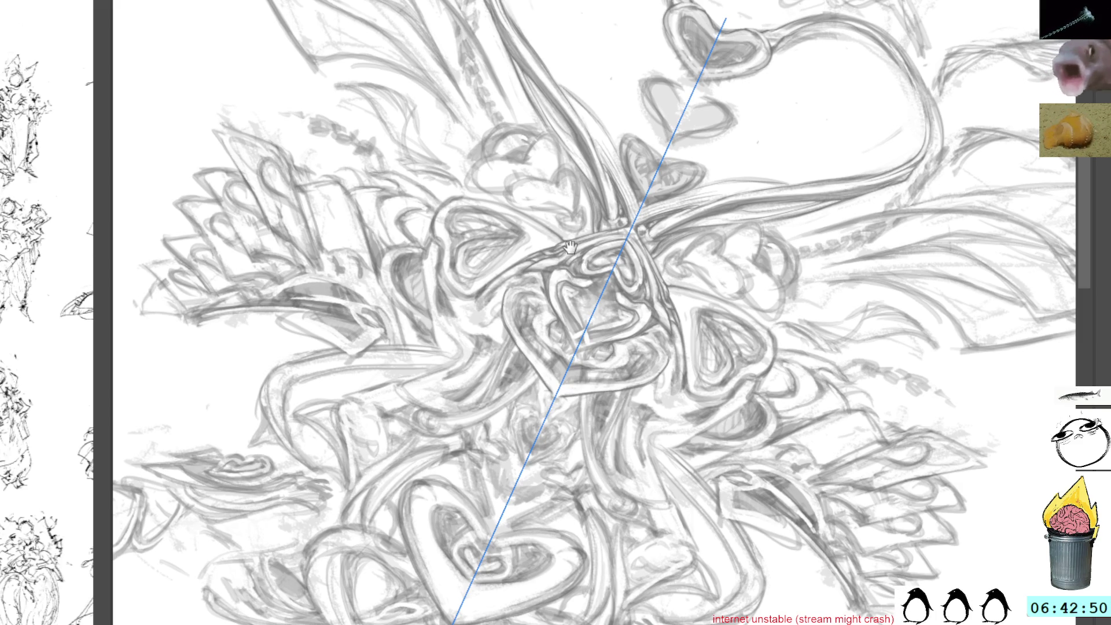
{"action": "left_click_drag", "start_coordinate": [570, 248], "coordinate": [556, 284]}
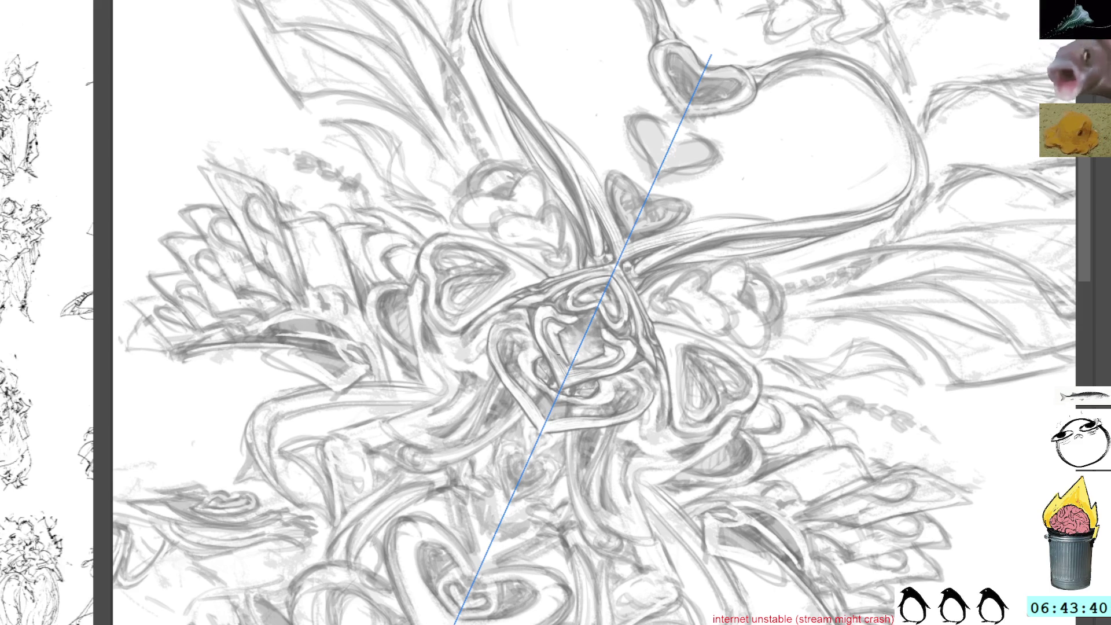
{"action": "left_click_drag", "start_coordinate": [500, 301], "coordinate": [518, 333]}
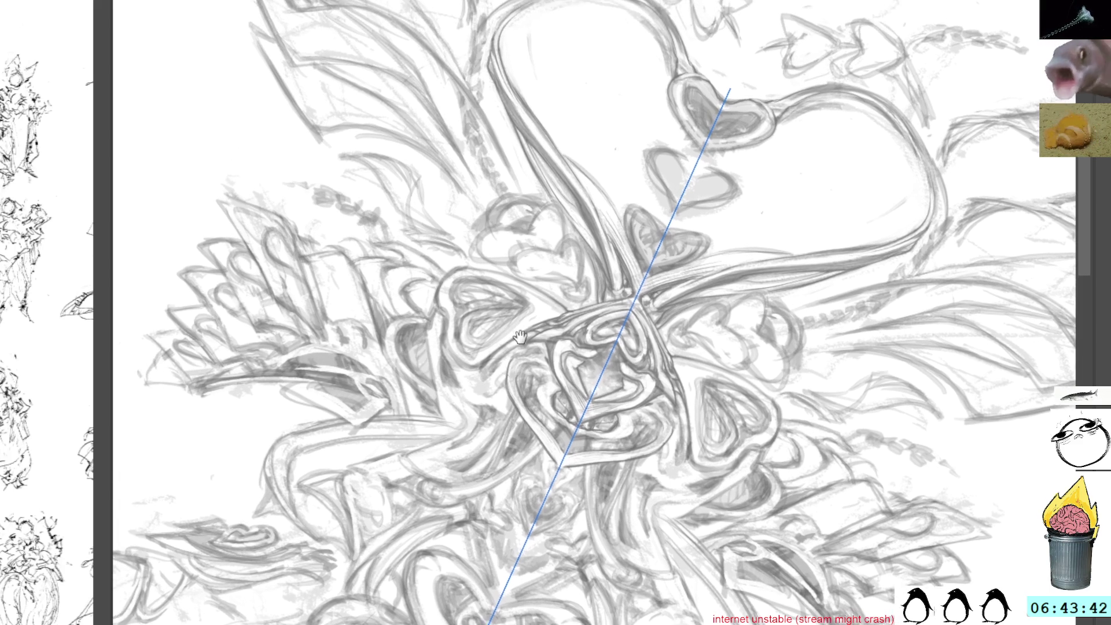
{"action": "left_click_drag", "start_coordinate": [579, 196], "coordinate": [573, 284]}
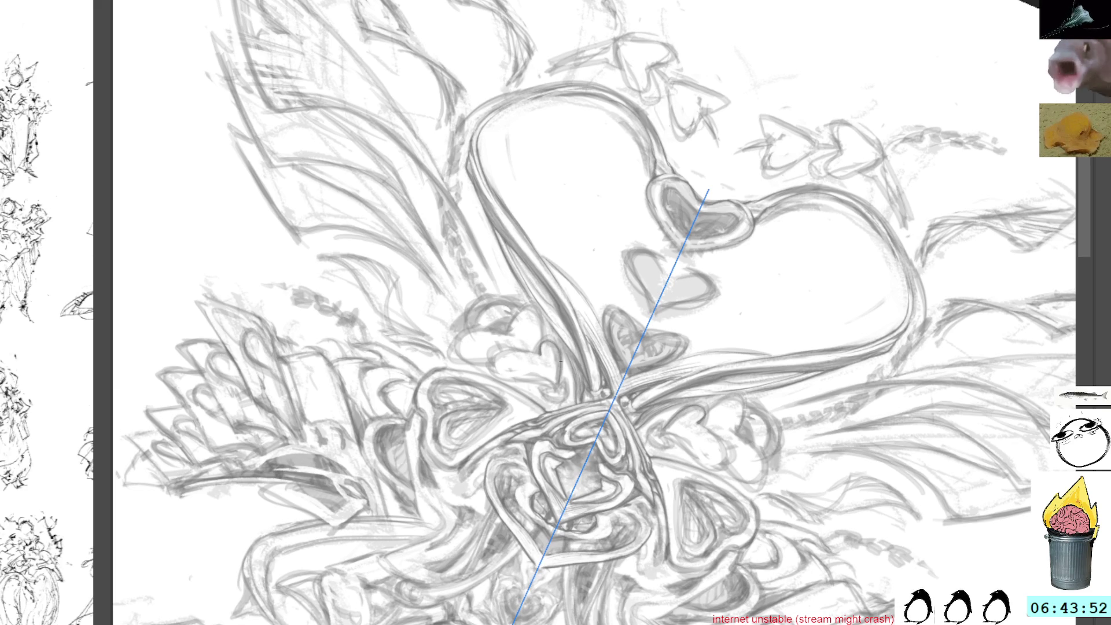
{"action": "mouse_move", "coordinate": [637, 191]}
{"action": "left_mouse_down"}
{"action": "mouse_move", "coordinate": [674, 202]}
{"action": "mouse_move", "coordinate": [558, 343]}
{"action": "left_mouse_up"}
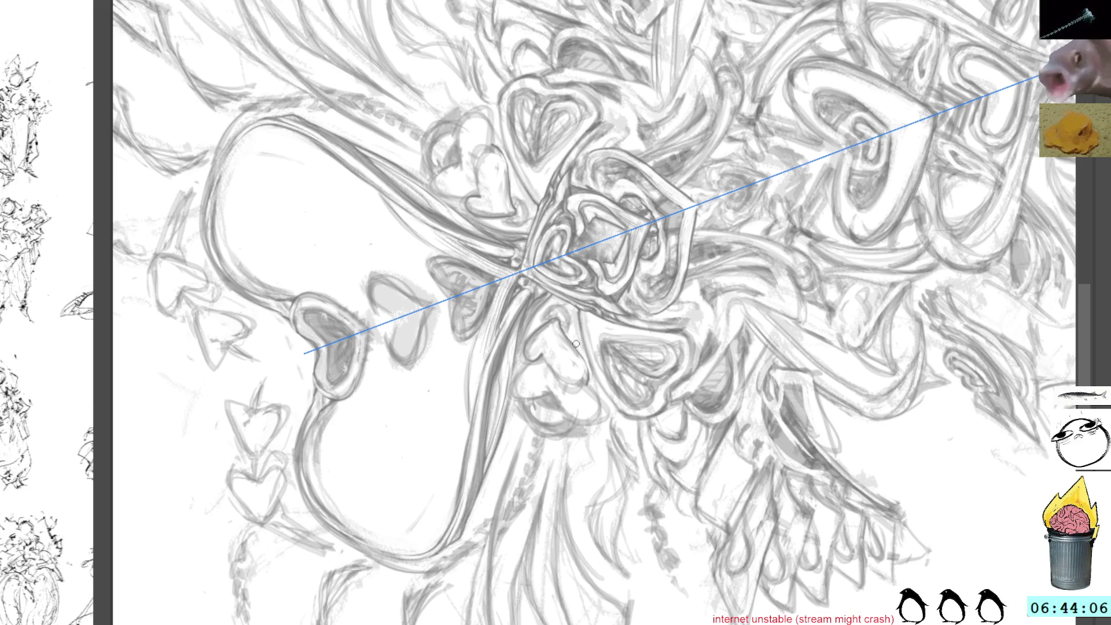
Step: Rotate and pan the canvas through several tilted views, including about 40° clockwise, then reset upright
{"action": "key", "text": "5"}
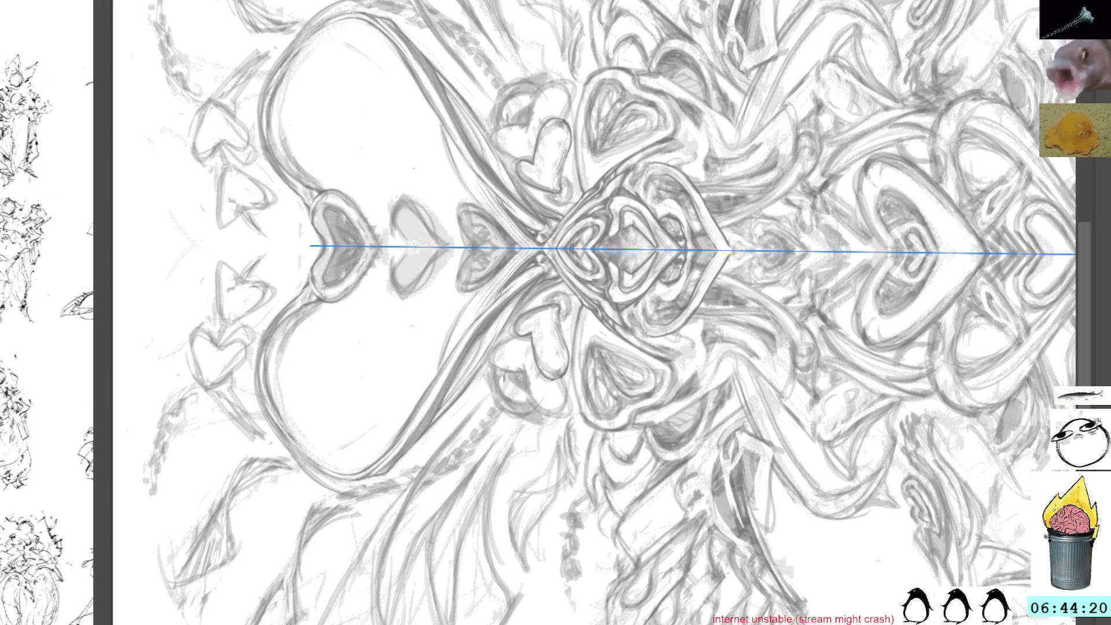
{"action": "left_click_drag", "start_coordinate": [598, 191], "coordinate": [570, 190]}
{"action": "left_click_drag", "start_coordinate": [593, 383], "coordinate": [547, 354]}
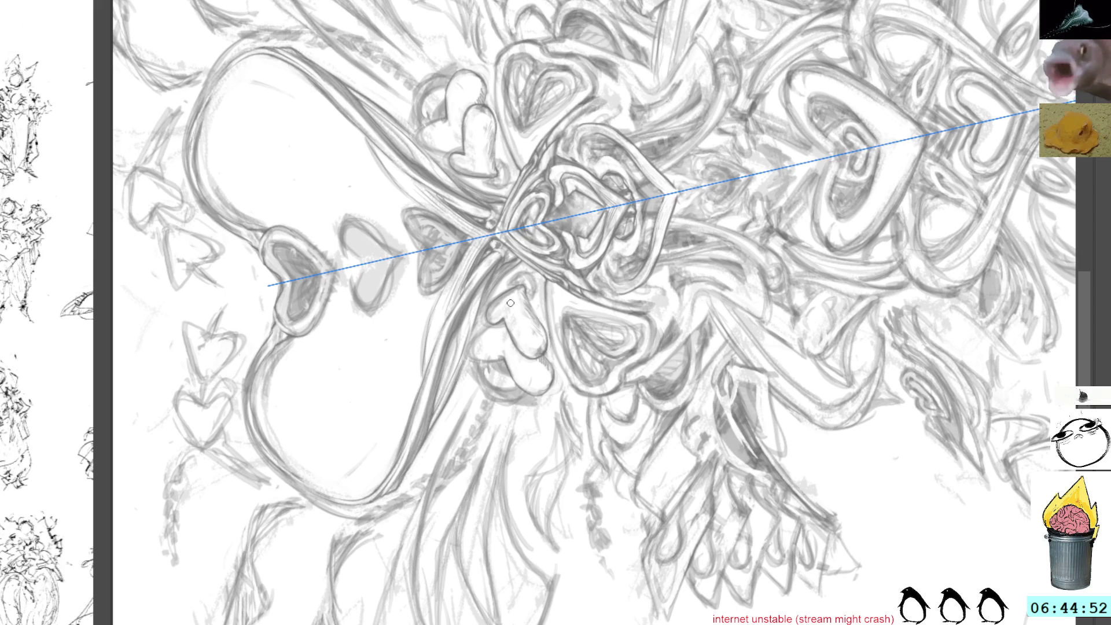
{"action": "mouse_move", "coordinate": [509, 304]}
{"action": "left_mouse_down"}
{"action": "mouse_move", "coordinate": [583, 180]}
{"action": "mouse_move", "coordinate": [528, 370]}
{"action": "left_mouse_up"}
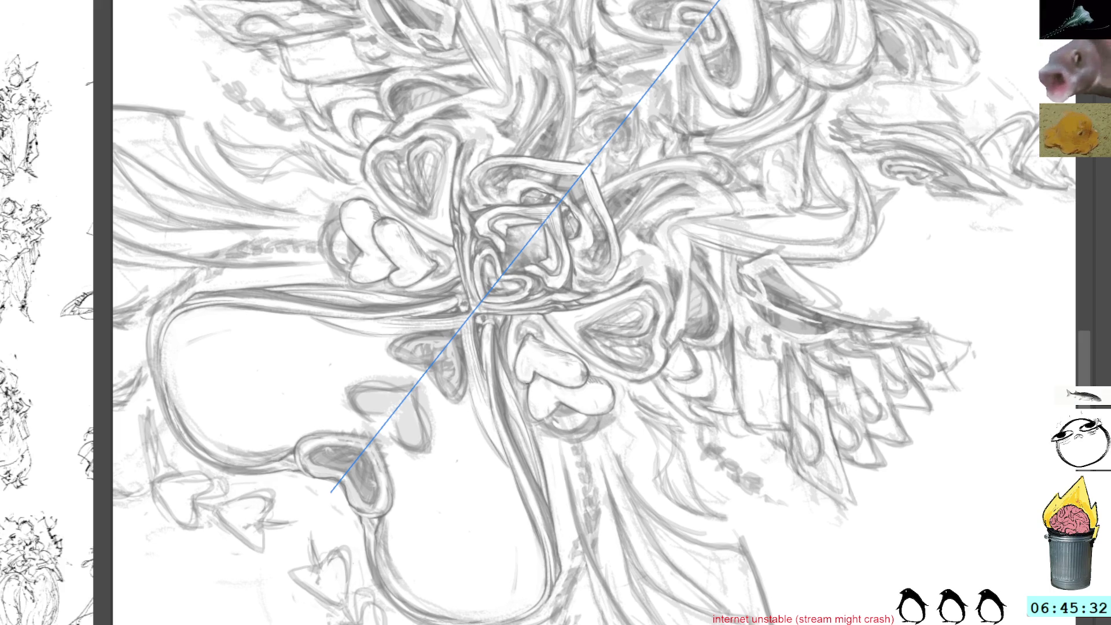
{"action": "left_click_drag", "start_coordinate": [560, 349], "coordinate": [541, 305]}
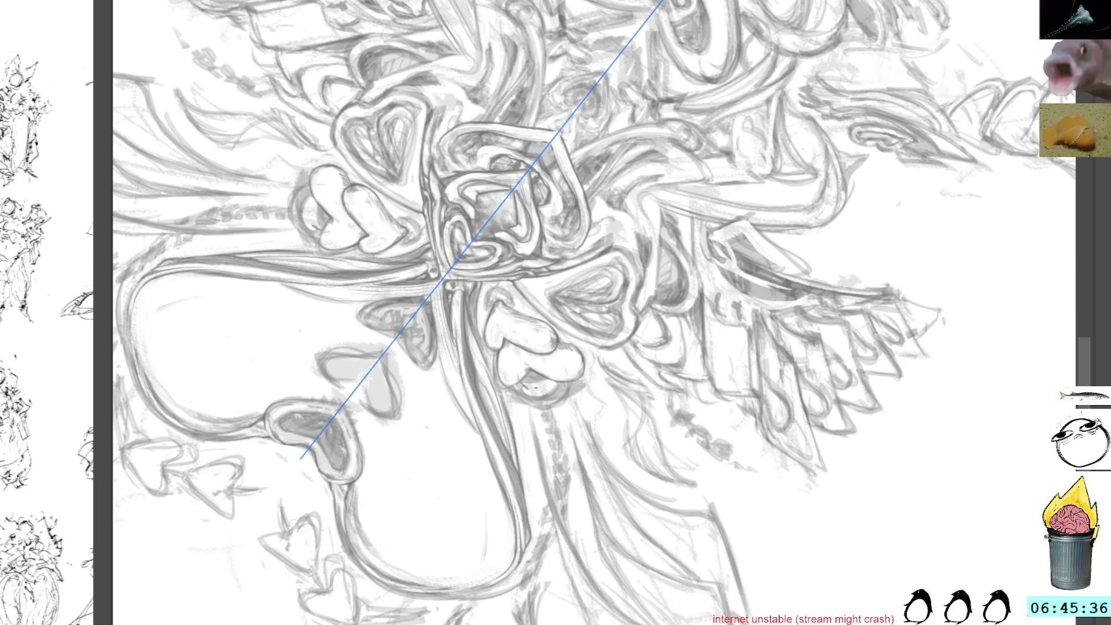
{"action": "mouse_move", "coordinate": [536, 387]}
{"action": "left_mouse_down"}
{"action": "mouse_move", "coordinate": [515, 347]}
{"action": "mouse_move", "coordinate": [492, 92]}
{"action": "left_mouse_up"}
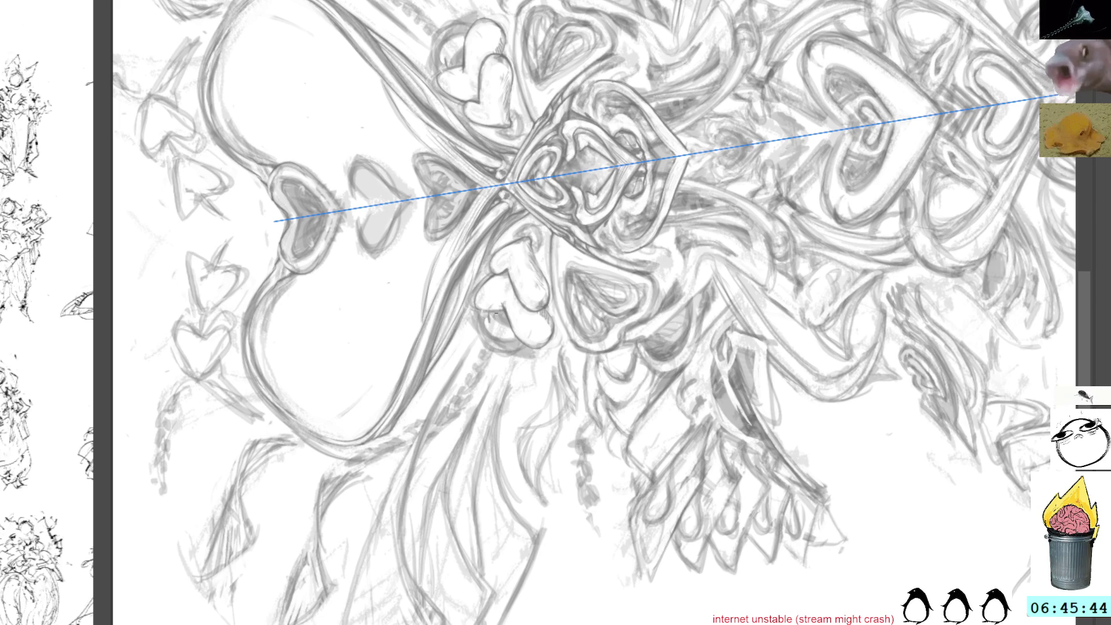
{"action": "left_click_drag", "start_coordinate": [499, 315], "coordinate": [606, 337]}
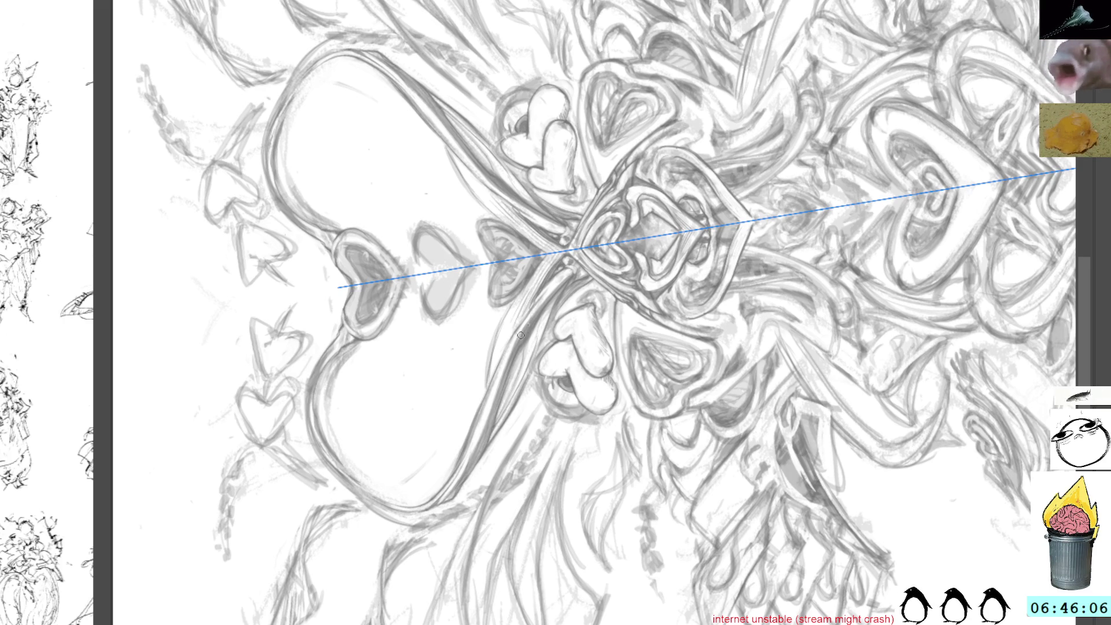
{"action": "key", "text": "5"}
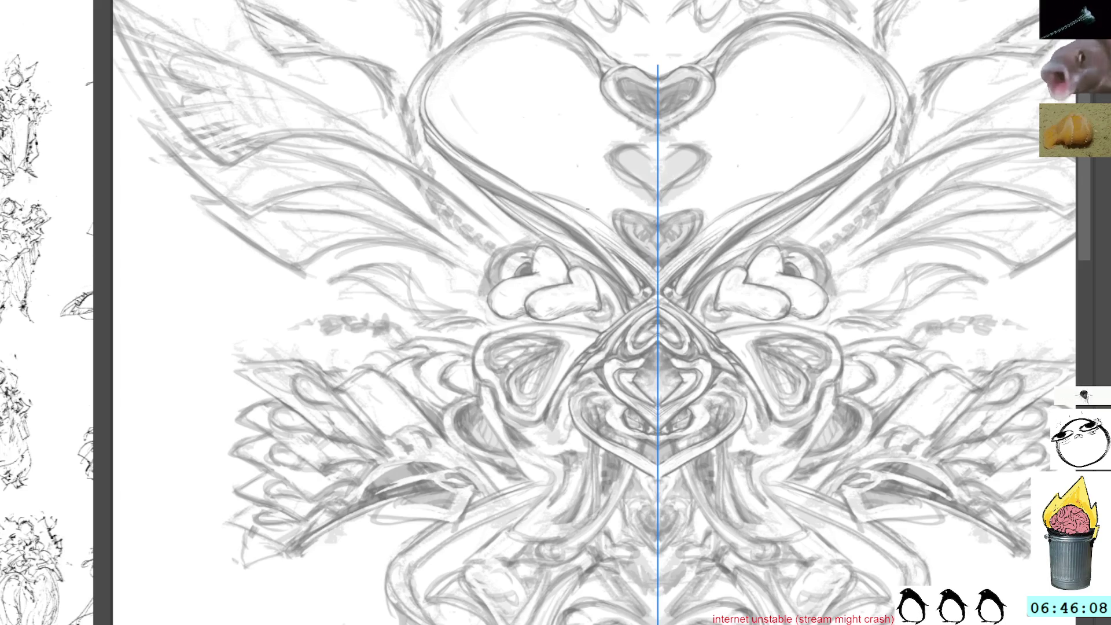
Step: Centre the heart and erase small mirrored patches of rough lines below it on both sides
{"action": "left_click_drag", "start_coordinate": [654, 210], "coordinate": [581, 249]}
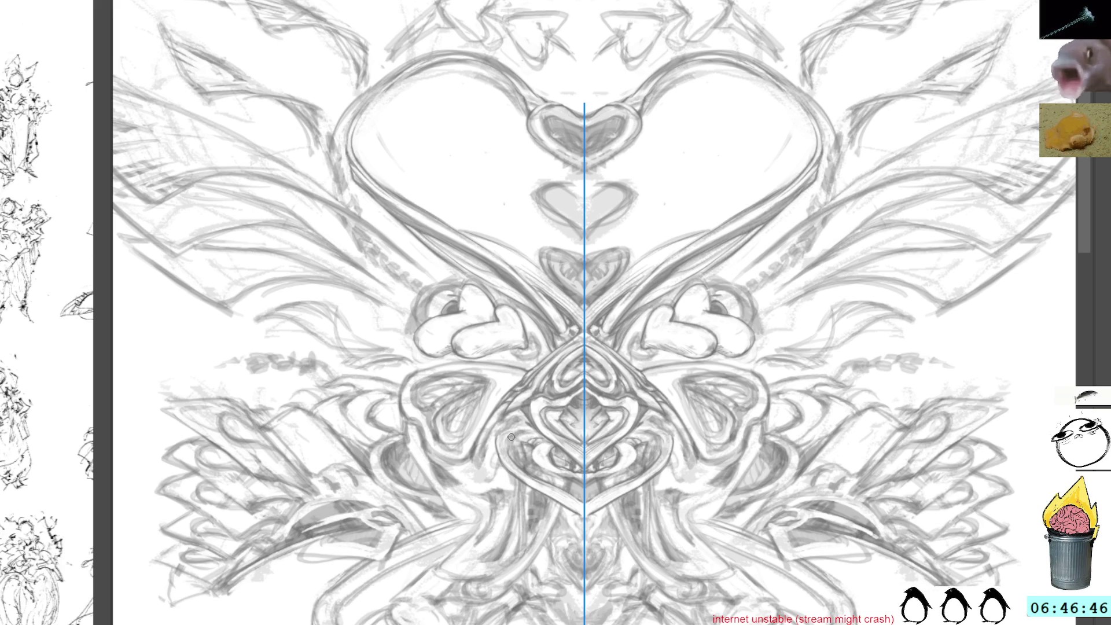
{"action": "left_click_drag", "start_coordinate": [509, 445], "coordinate": [510, 456]}
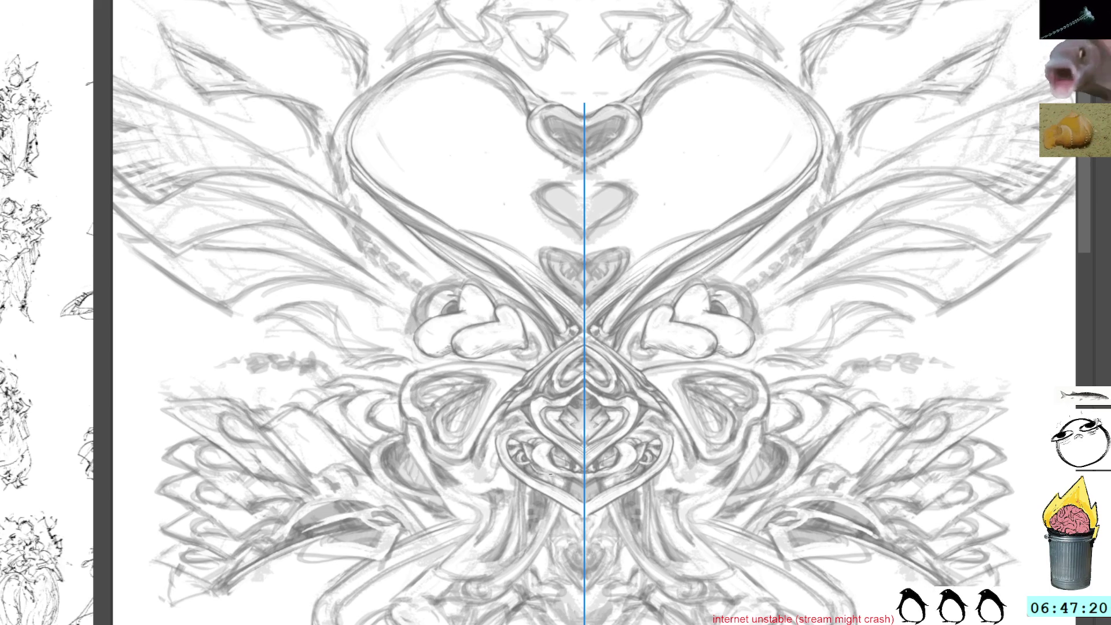
{"action": "left_click_drag", "start_coordinate": [552, 475], "coordinate": [565, 480]}
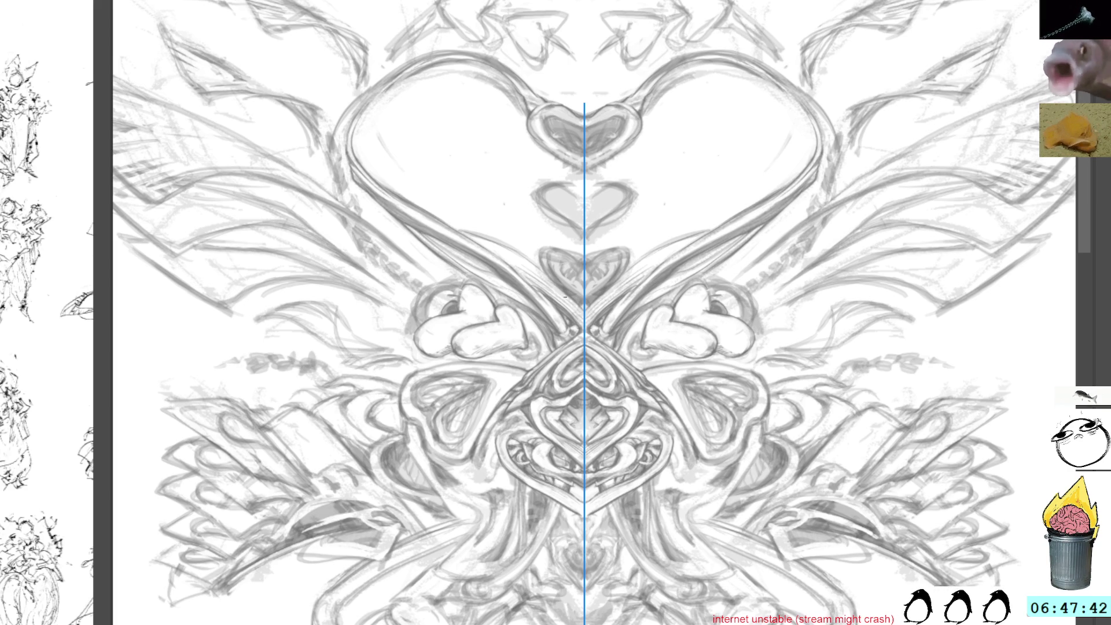
{"action": "left_click_drag", "start_coordinate": [612, 355], "coordinate": [575, 324]}
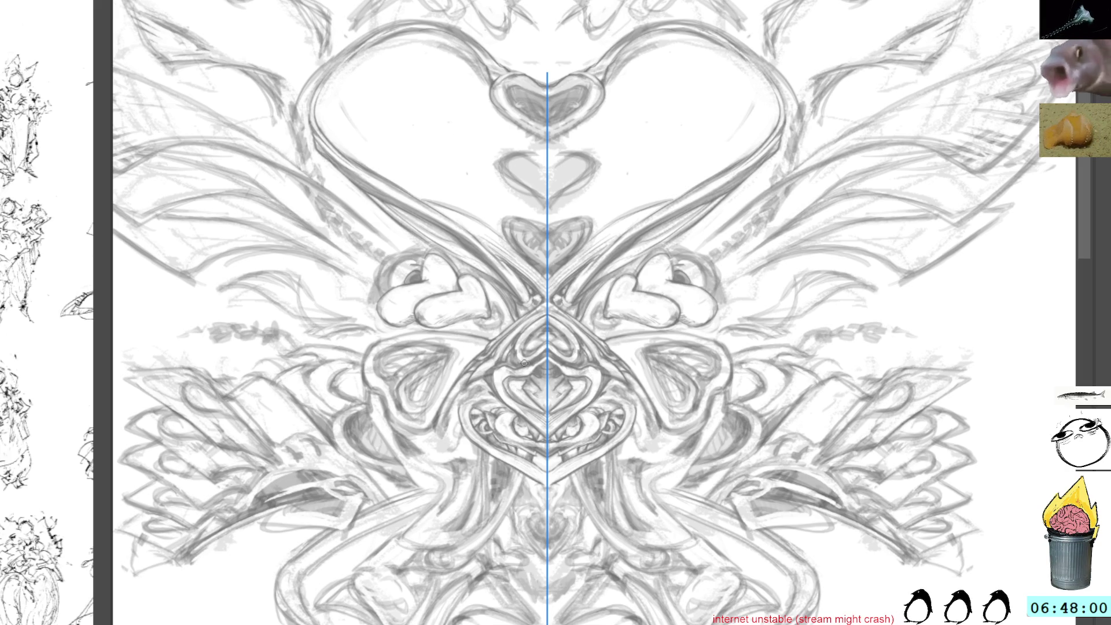
{"action": "mouse_move", "coordinate": [526, 374]}
{"action": "left_mouse_down"}
{"action": "mouse_move", "coordinate": [533, 386]}
{"action": "mouse_move", "coordinate": [529, 366]}
{"action": "mouse_move", "coordinate": [541, 377]}
{"action": "mouse_move", "coordinate": [539, 390]}
{"action": "left_mouse_up"}
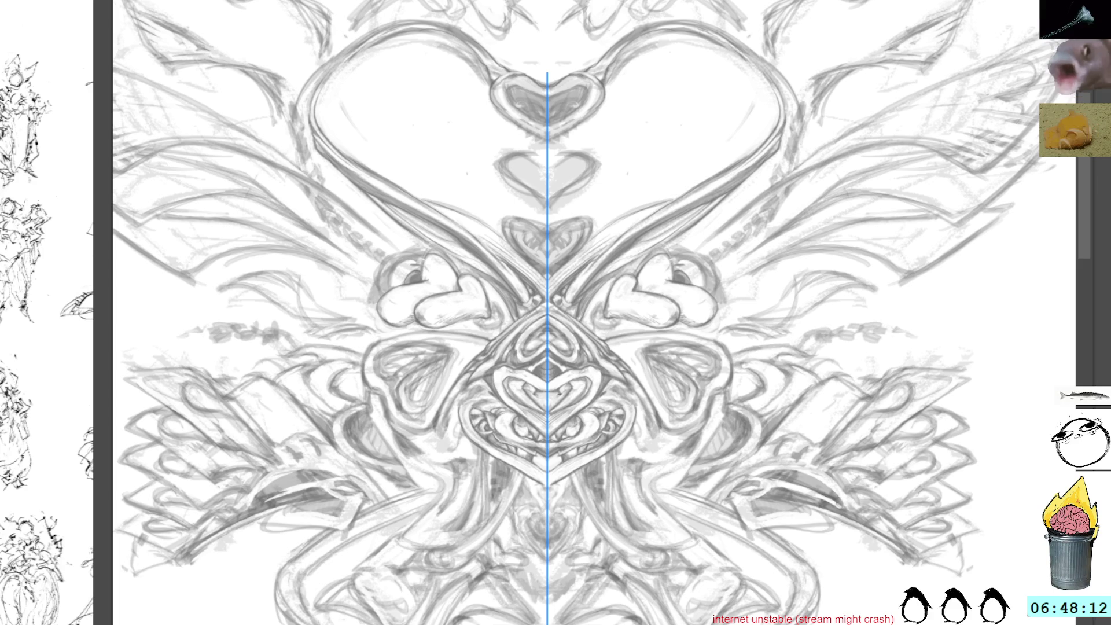
{"action": "left_click_drag", "start_coordinate": [362, 363], "coordinate": [478, 387]}
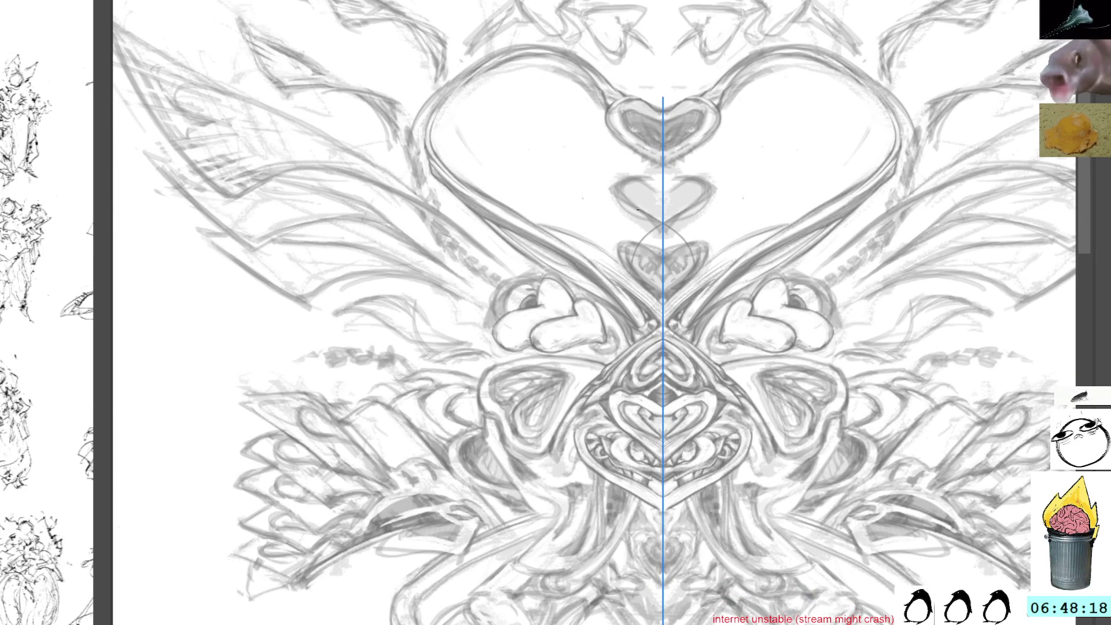
{"action": "mouse_move", "coordinate": [765, 318]}
{"action": "left_mouse_down"}
{"action": "mouse_move", "coordinate": [735, 220]}
{"action": "mouse_move", "coordinate": [586, 141]}
{"action": "left_mouse_up"}
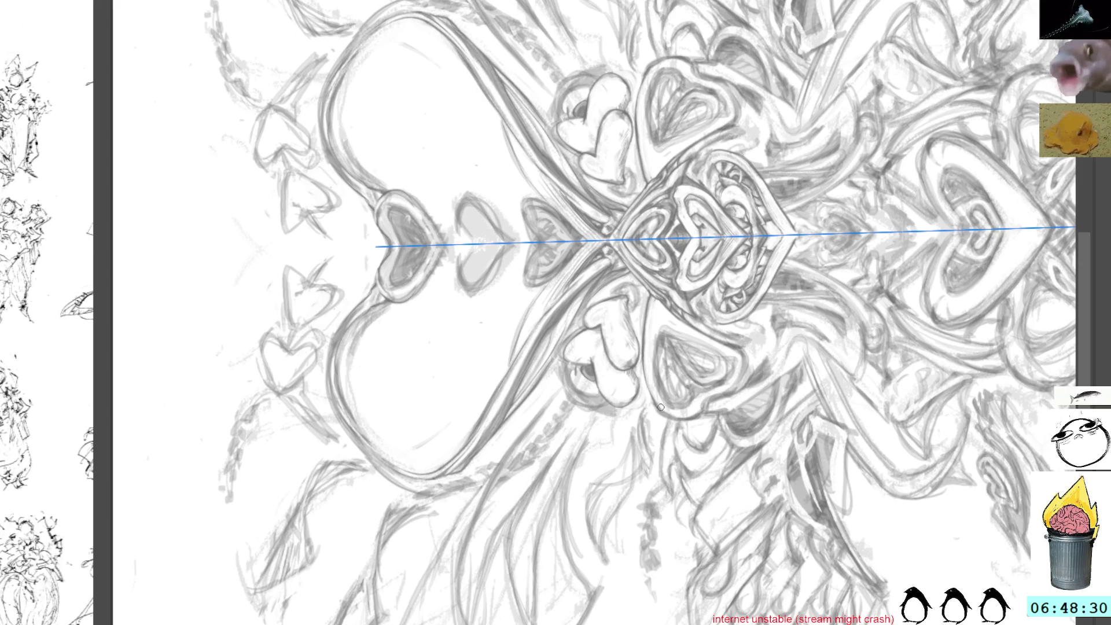
{"action": "left_click_drag", "start_coordinate": [698, 360], "coordinate": [605, 263]}
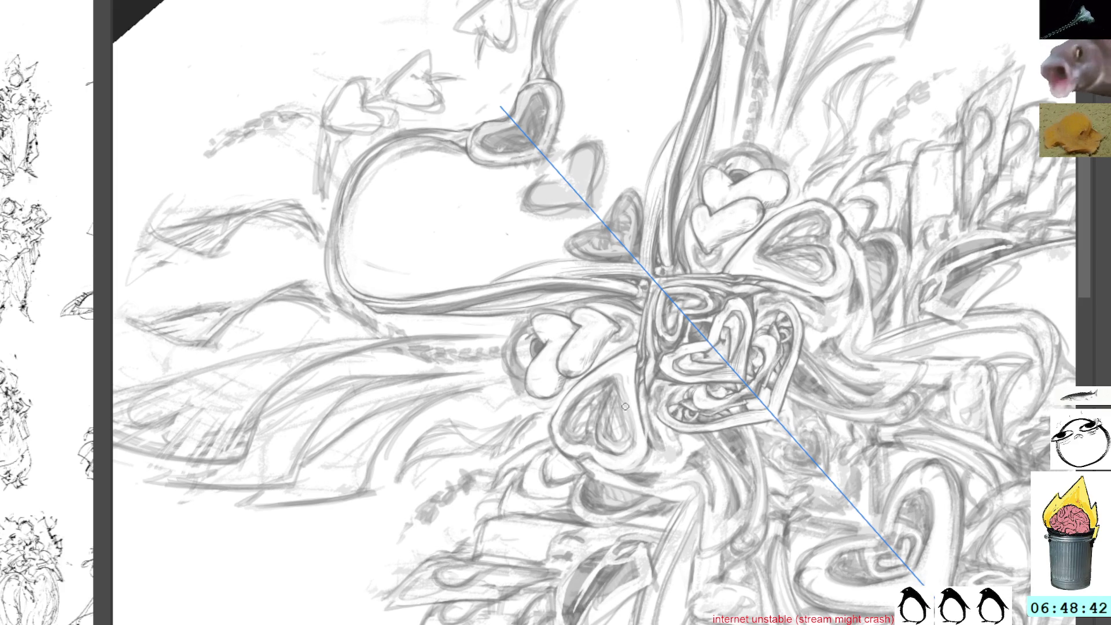
{"action": "key", "text": "4"}
{"action": "key", "text": "4"}
{"action": "key", "text": "4"}
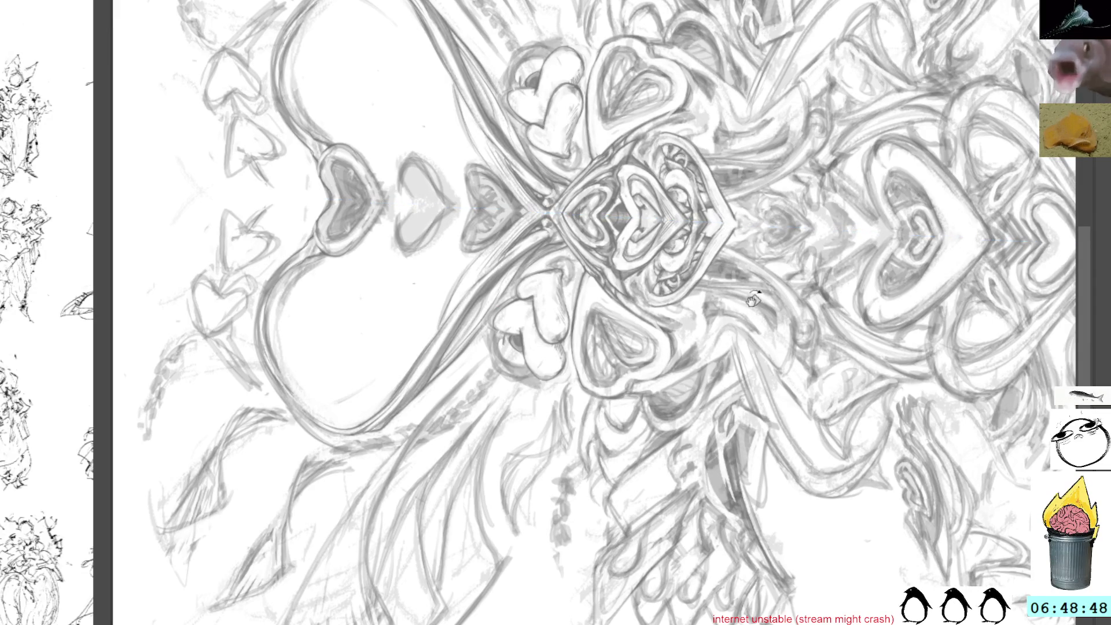
{"action": "key", "text": "6"}
{"action": "key", "text": "6"}
{"action": "key", "text": "6"}
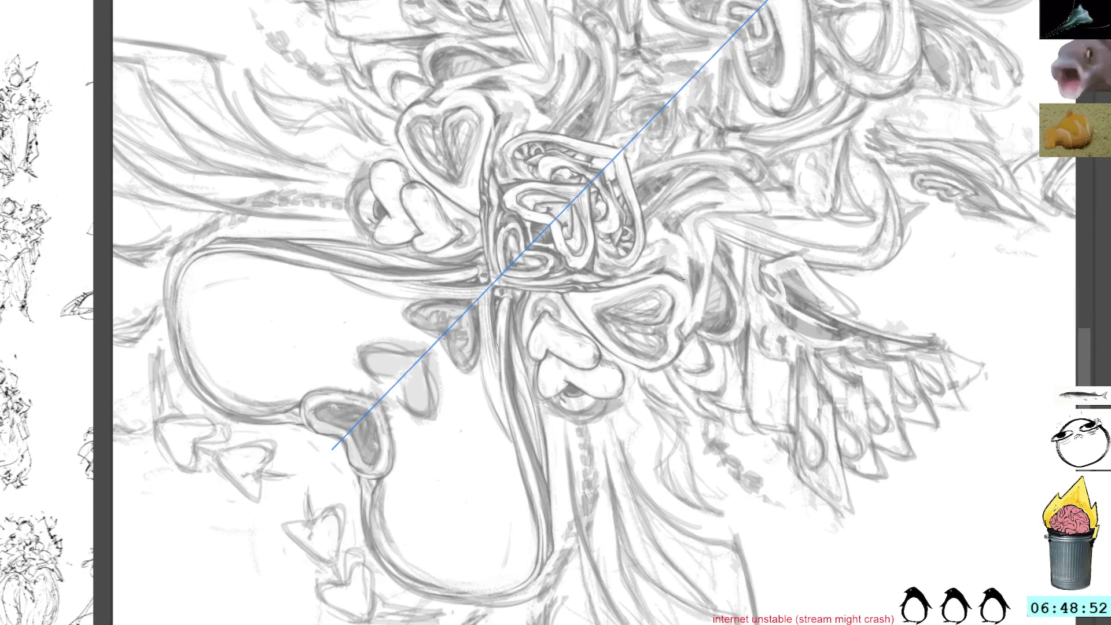
{"action": "mouse_move", "coordinate": [769, 299]}
{"action": "left_mouse_down"}
{"action": "mouse_move", "coordinate": [618, 118]}
{"action": "mouse_move", "coordinate": [611, 362]}
{"action": "left_mouse_up"}
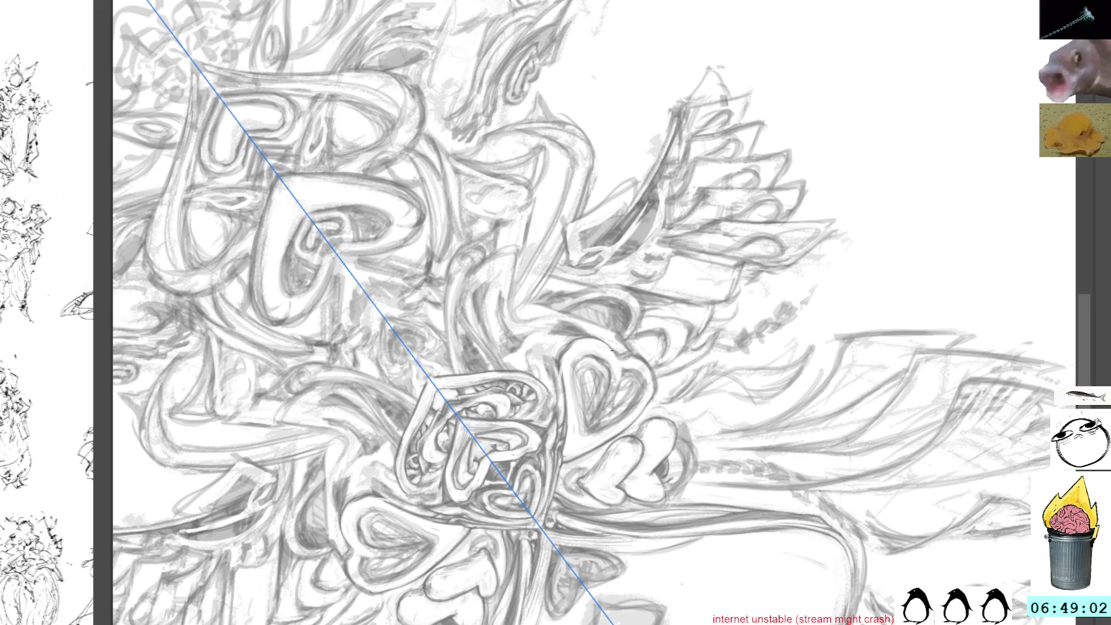
{"action": "left_click_drag", "start_coordinate": [731, 275], "coordinate": [637, 255]}
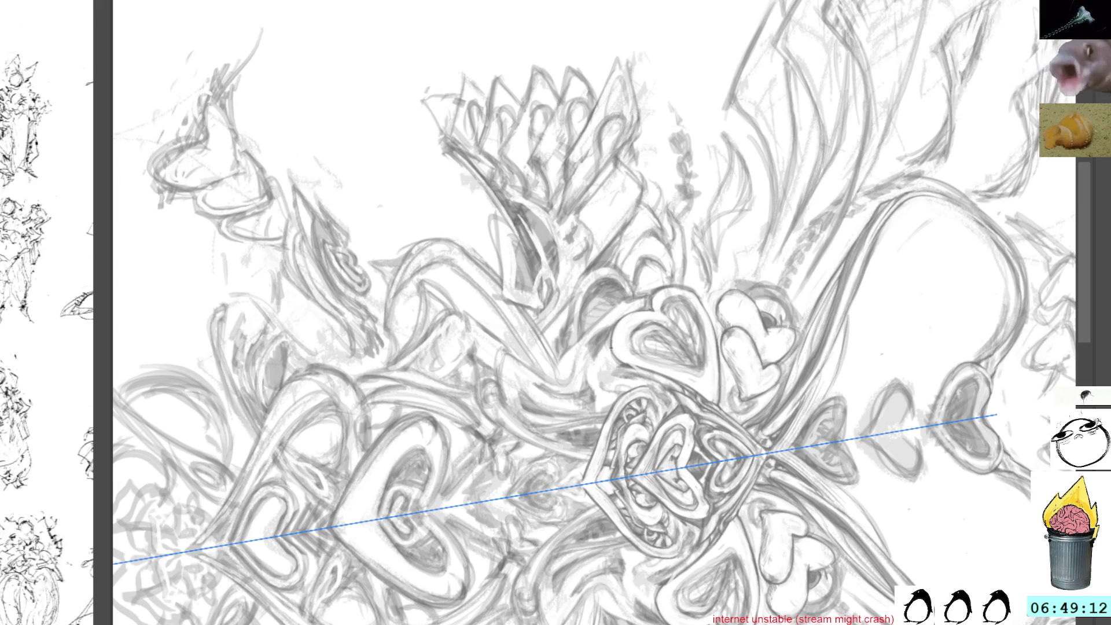
{"action": "mouse_move", "coordinate": [759, 246]}
{"action": "left_mouse_down"}
{"action": "mouse_move", "coordinate": [653, 317]}
{"action": "mouse_move", "coordinate": [707, 303]}
{"action": "mouse_move", "coordinate": [551, 291]}
{"action": "left_mouse_up"}
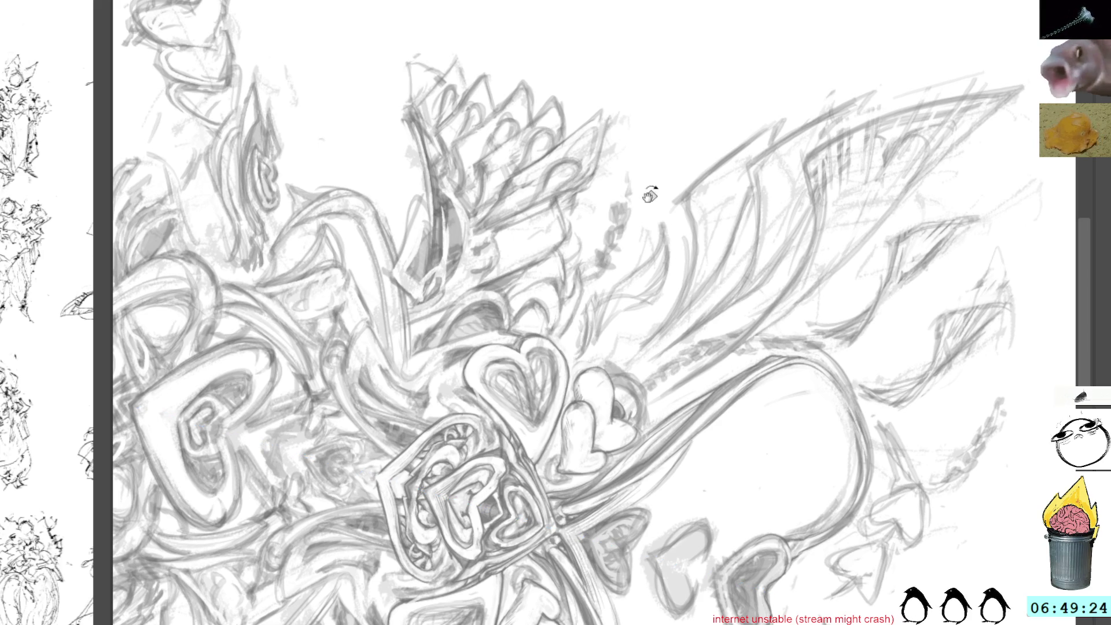
{"action": "key", "text": "5"}
{"action": "left_click_drag", "start_coordinate": [691, 240], "coordinate": [678, 343]}
{"action": "mouse_move", "coordinate": [730, 176]}
{"action": "left_mouse_down"}
{"action": "mouse_move", "coordinate": [608, 248]}
{"action": "mouse_move", "coordinate": [521, 267]}
{"action": "left_mouse_up"}
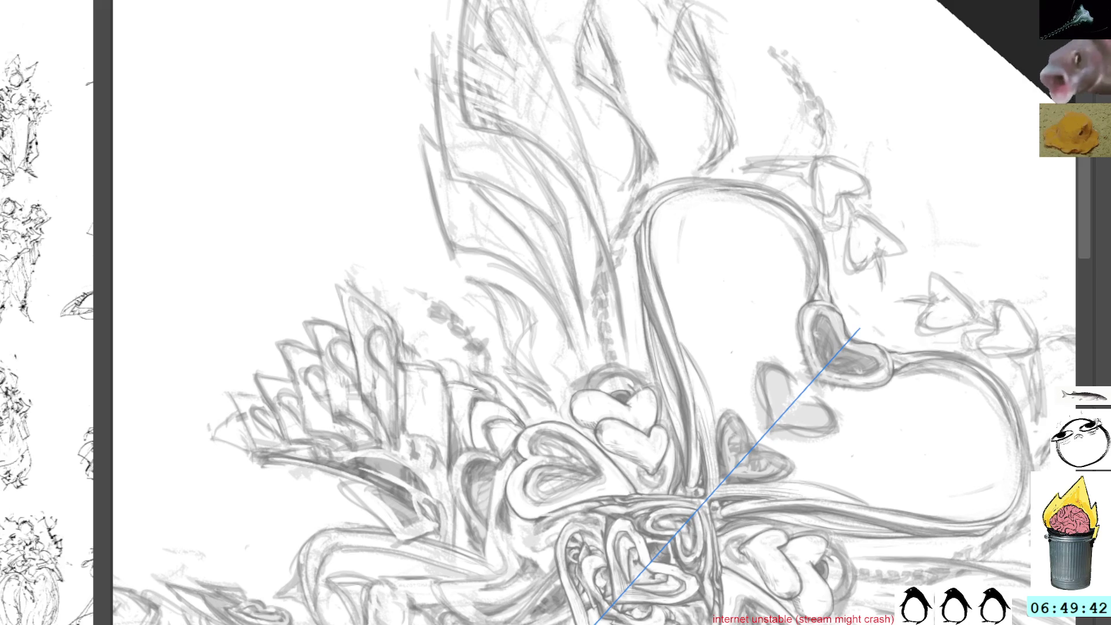
{"action": "scroll", "coordinate": [489, 377], "scroll_direction": "left", "scroll_amount": 2}
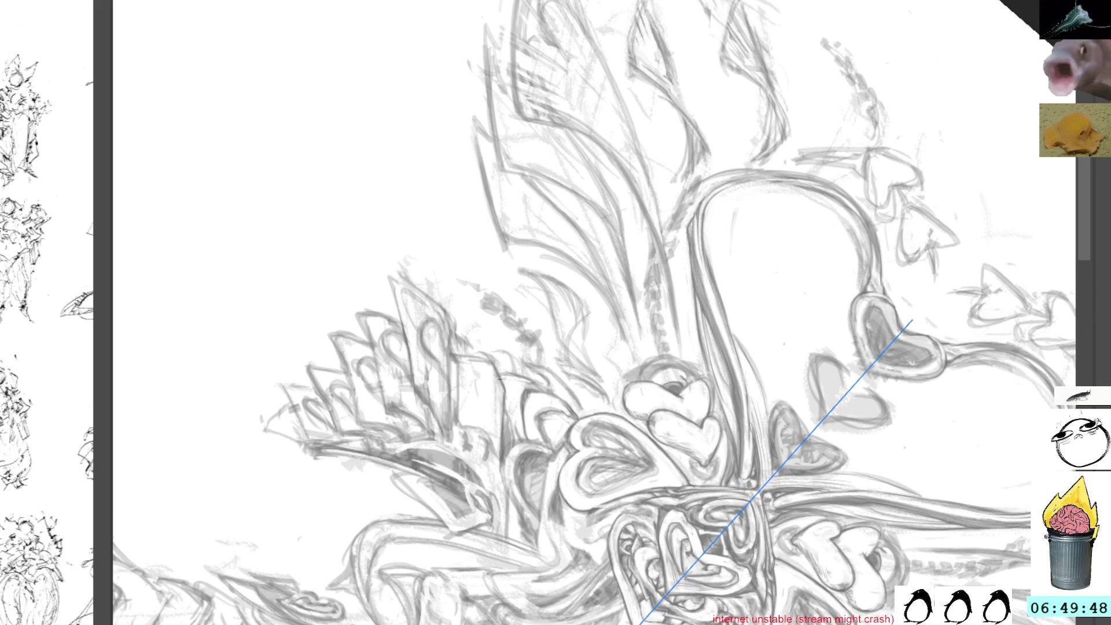
{"action": "left_click_drag", "start_coordinate": [513, 382], "coordinate": [520, 344]}
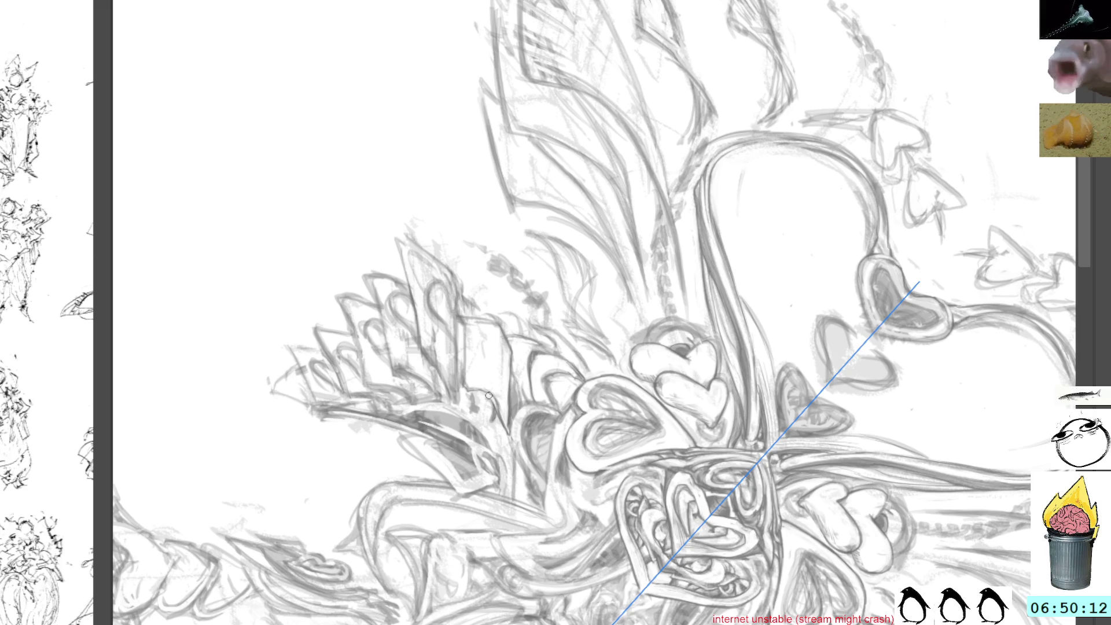
{"action": "key", "text": "r"}
{"action": "mouse_move", "coordinate": [509, 300]}
{"action": "left_mouse_down"}
{"action": "mouse_move", "coordinate": [521, 264]}
{"action": "mouse_move", "coordinate": [520, 224]}
{"action": "mouse_move", "coordinate": [509, 228]}
{"action": "left_mouse_up"}
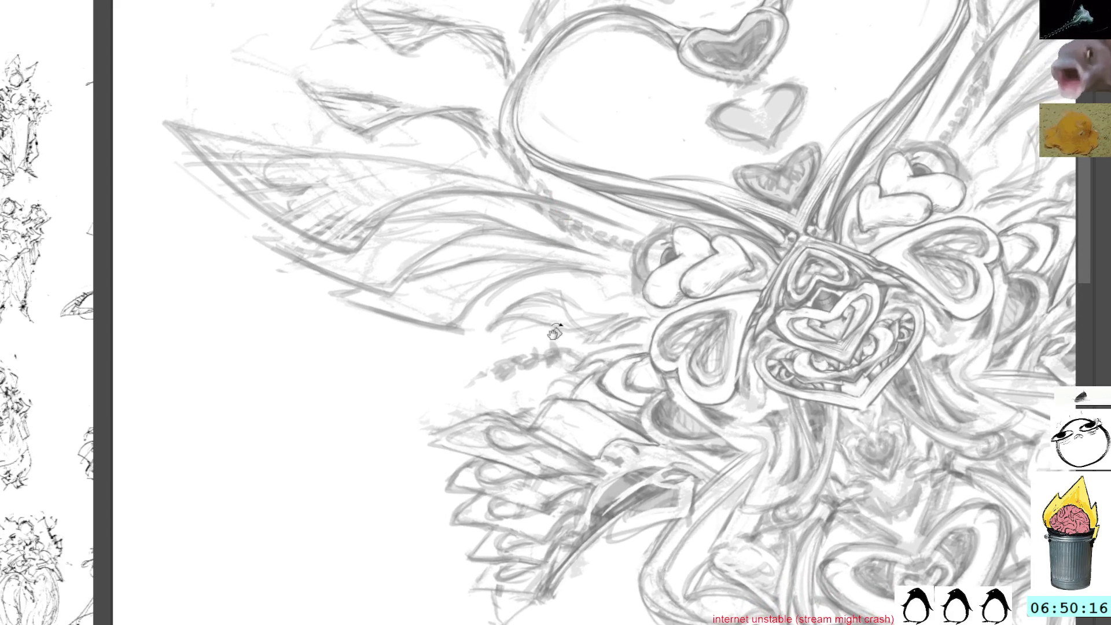
{"action": "left_click_drag", "start_coordinate": [660, 301], "coordinate": [573, 224]}
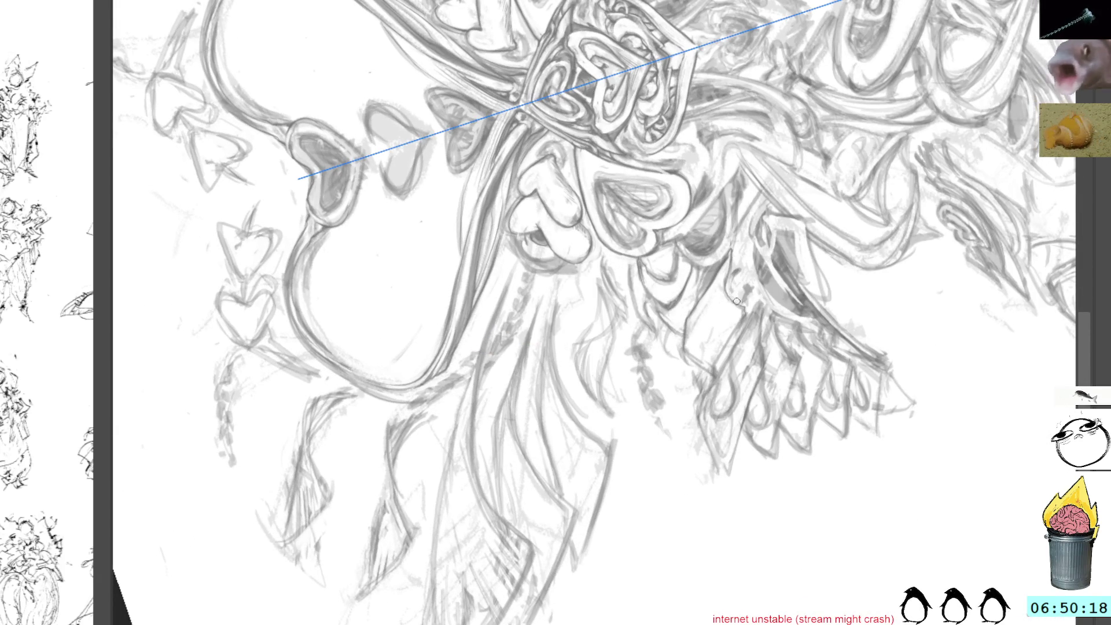
{"action": "mouse_move", "coordinate": [738, 298]}
{"action": "left_mouse_down"}
{"action": "mouse_move", "coordinate": [745, 174]}
{"action": "mouse_move", "coordinate": [742, 196]}
{"action": "left_mouse_up"}
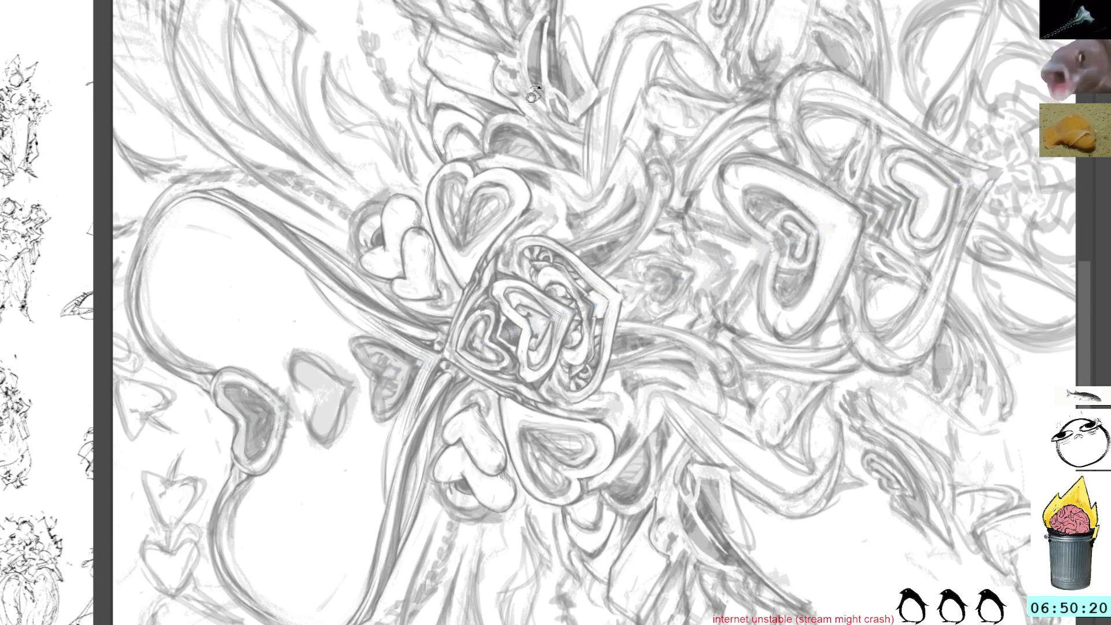
{"action": "mouse_move", "coordinate": [631, 400]}
{"action": "left_mouse_down"}
{"action": "mouse_move", "coordinate": [694, 301]}
{"action": "mouse_move", "coordinate": [678, 348]}
{"action": "mouse_move", "coordinate": [624, 340]}
{"action": "left_mouse_up"}
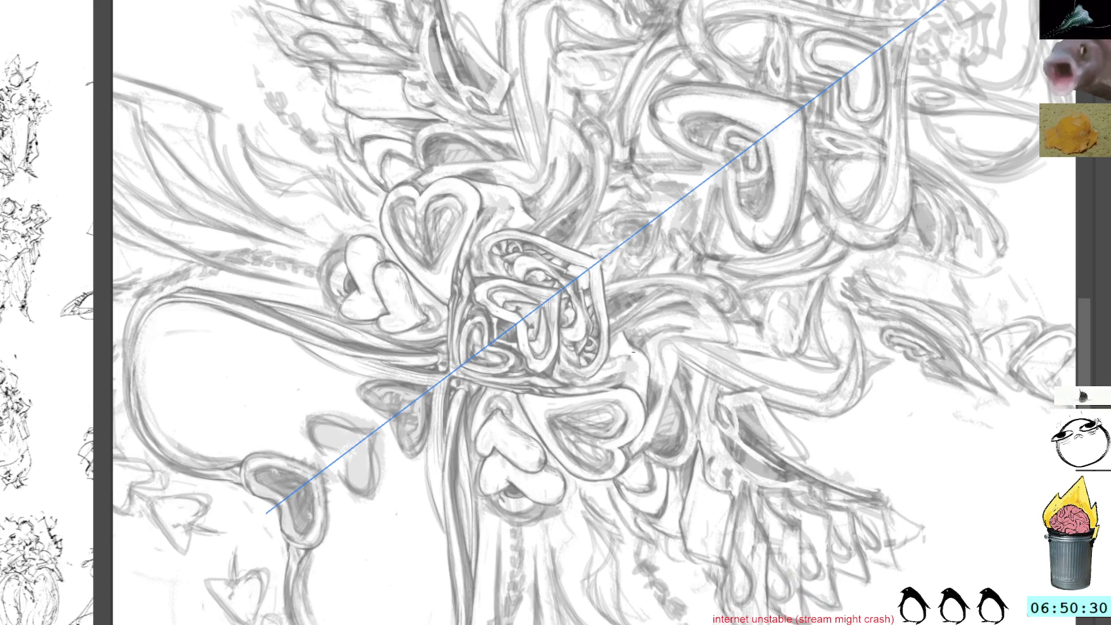
{"action": "mouse_move", "coordinate": [636, 369]}
{"action": "left_mouse_down"}
{"action": "mouse_move", "coordinate": [635, 317]}
{"action": "mouse_move", "coordinate": [630, 408]}
{"action": "mouse_move", "coordinate": [625, 397]}
{"action": "mouse_move", "coordinate": [667, 381]}
{"action": "mouse_move", "coordinate": [636, 347]}
{"action": "mouse_move", "coordinate": [580, 411]}
{"action": "mouse_move", "coordinate": [584, 457]}
{"action": "mouse_move", "coordinate": [586, 420]}
{"action": "left_mouse_up"}
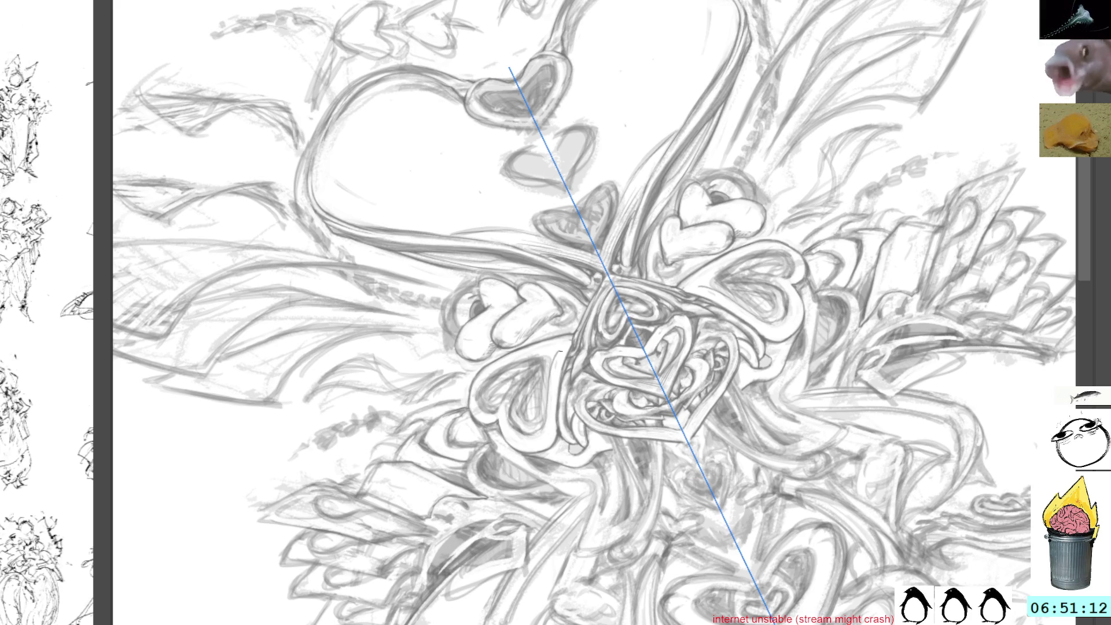
{"action": "mouse_move", "coordinate": [510, 66]}
{"action": "left_mouse_down"}
{"action": "mouse_move", "coordinate": [579, 231]}
{"action": "mouse_move", "coordinate": [659, 376]}
{"action": "left_mouse_up"}
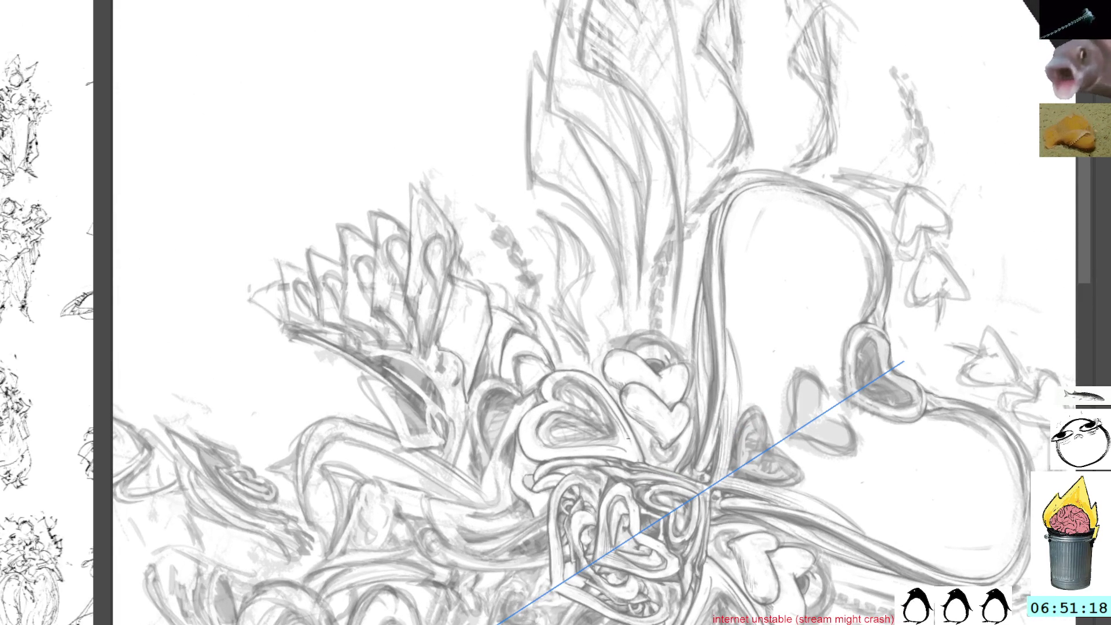
{"action": "left_click_drag", "start_coordinate": [617, 446], "coordinate": [799, 339]}
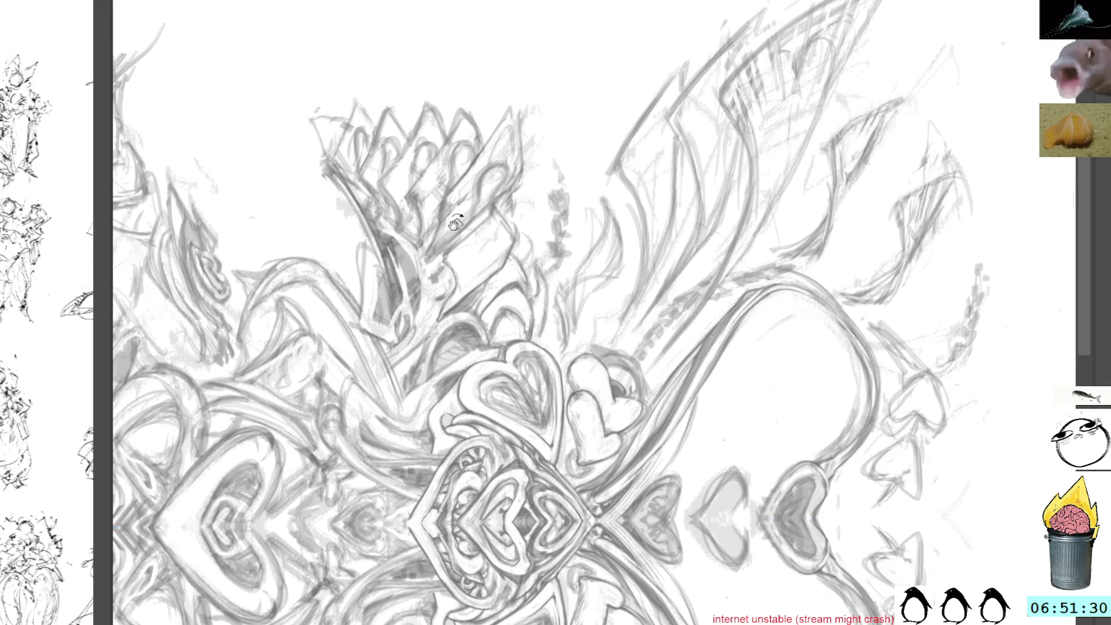
{"action": "mouse_move", "coordinate": [480, 344]}
{"action": "left_mouse_down"}
{"action": "mouse_move", "coordinate": [514, 375]}
{"action": "mouse_move", "coordinate": [558, 348]}
{"action": "left_mouse_up"}
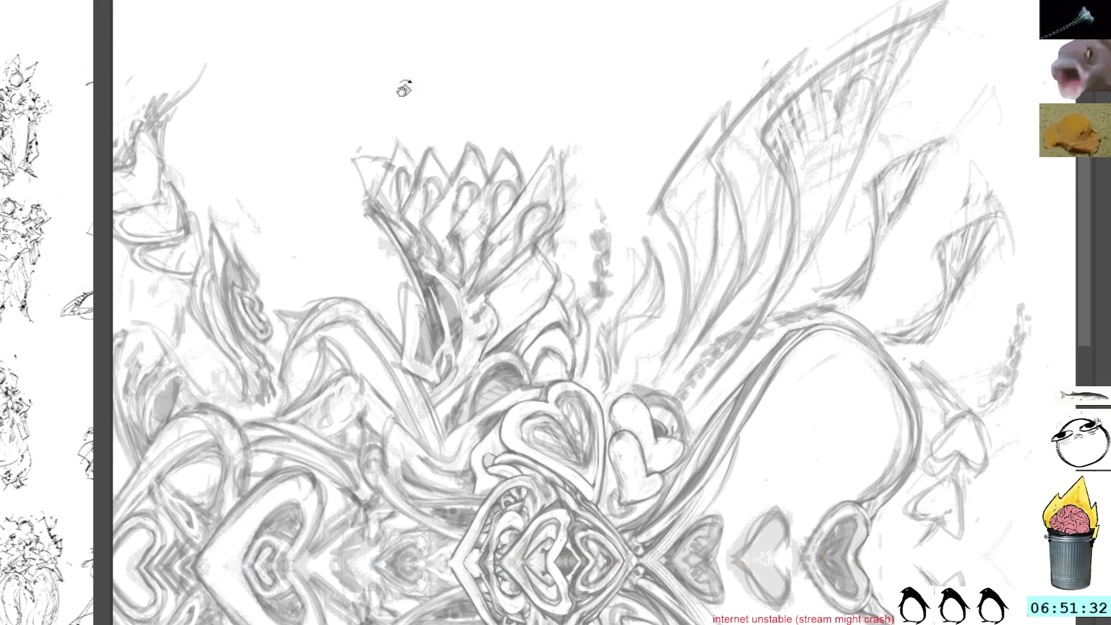
{"action": "key", "text": "m"}
{"action": "left_click_drag", "start_coordinate": [499, 201], "coordinate": [353, 198]}
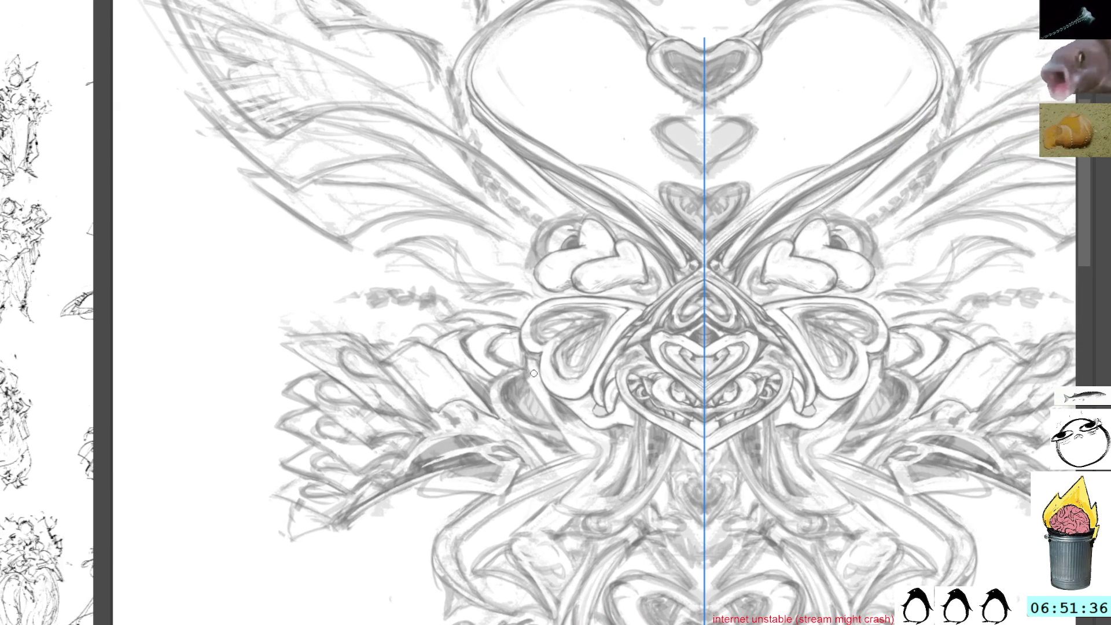
Step: Draw short mirrored vertical lines below the knot, undoing the two failed attempts
{"action": "mouse_move", "coordinate": [528, 381]}
{"action": "left_mouse_down"}
{"action": "mouse_move", "coordinate": [564, 441]}
{"action": "mouse_move", "coordinate": [581, 442]}
{"action": "left_mouse_up"}
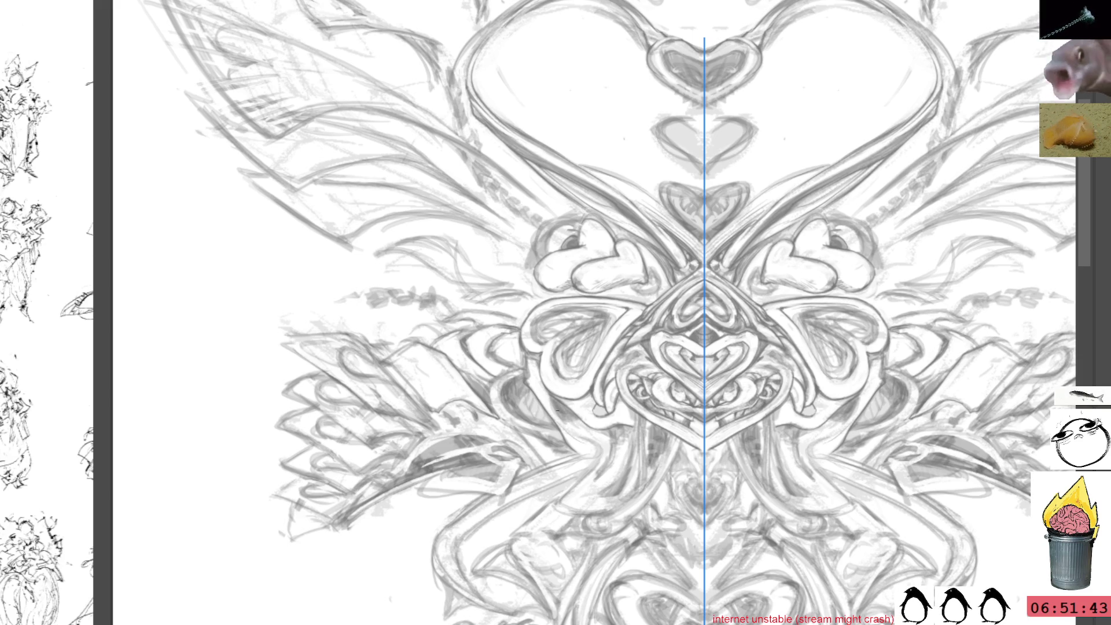
{"action": "left_click_drag", "start_coordinate": [602, 482], "coordinate": [552, 479]}
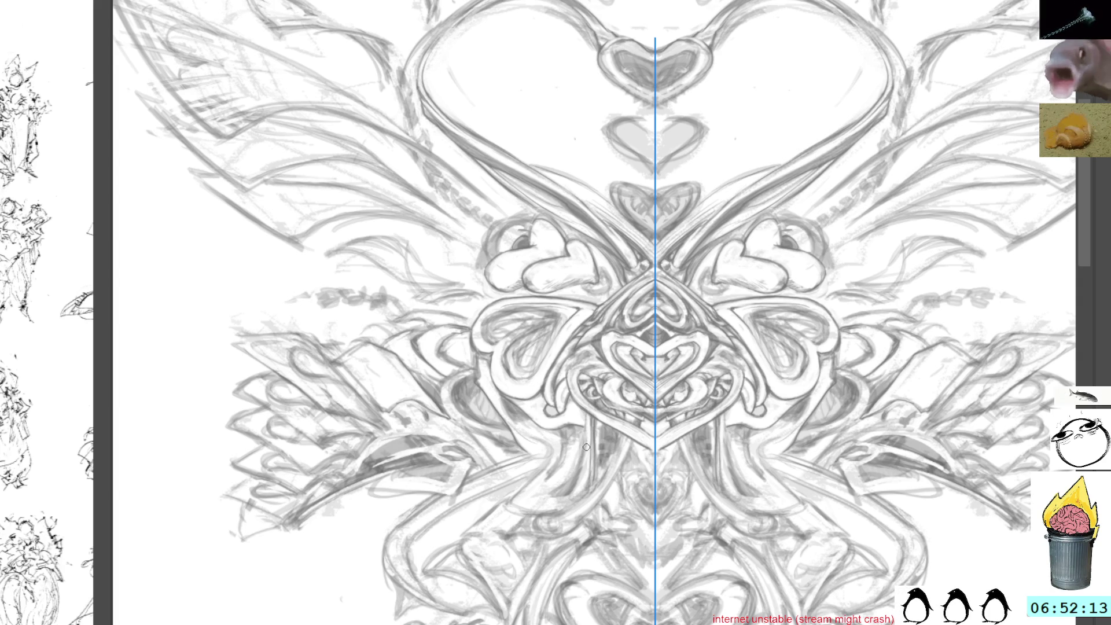
{"action": "left_click_drag", "start_coordinate": [585, 440], "coordinate": [586, 412]}
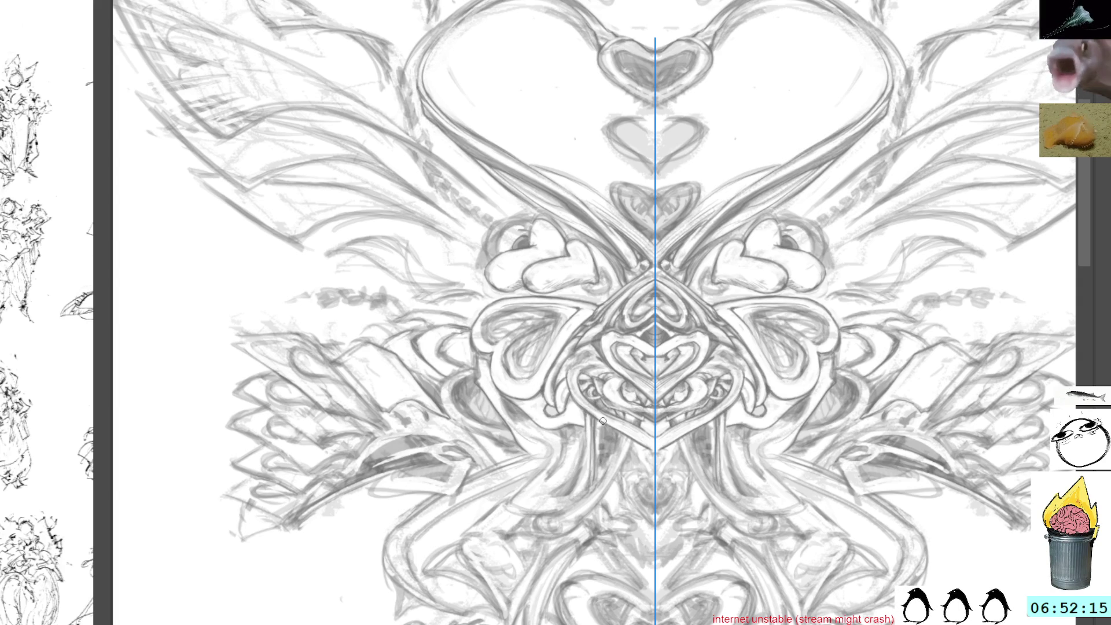
{"action": "key", "text": "ctrl+z"}
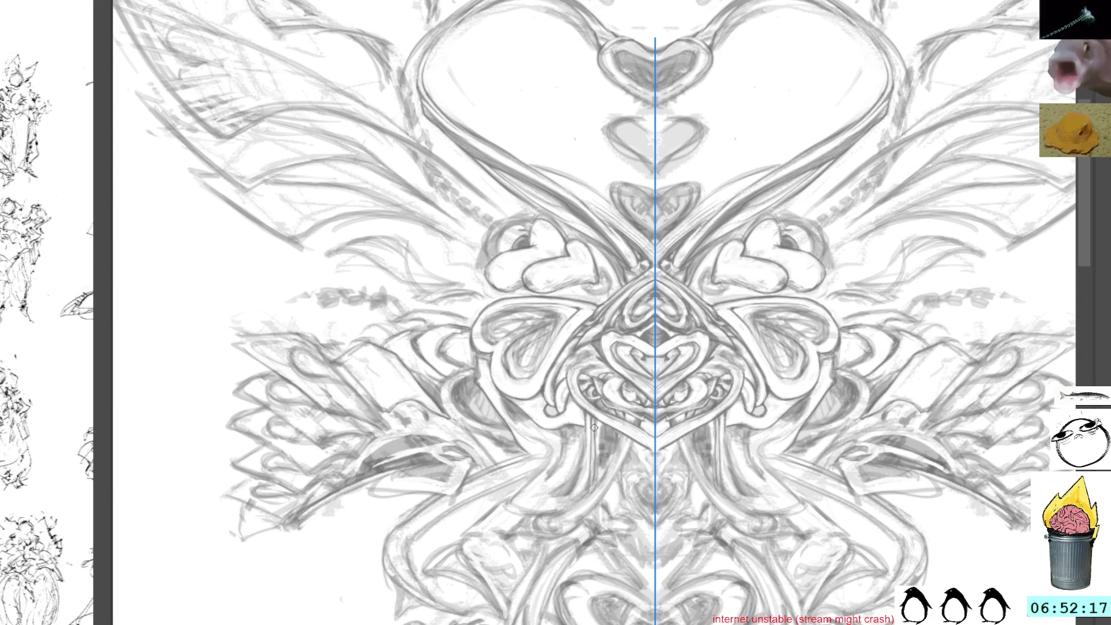
{"action": "mouse_move", "coordinate": [600, 422]}
{"action": "left_mouse_down"}
{"action": "mouse_move", "coordinate": [599, 476]}
{"action": "mouse_move", "coordinate": [600, 419]}
{"action": "left_mouse_up"}
{"action": "key", "text": "ctrl+z"}
{"action": "key", "text": "ctrl+z"}
{"action": "left_click_drag", "start_coordinate": [596, 464], "coordinate": [597, 481]}
{"action": "mouse_move", "coordinate": [615, 416]}
{"action": "left_mouse_down"}
{"action": "mouse_move", "coordinate": [617, 378]}
{"action": "mouse_move", "coordinate": [716, 309]}
{"action": "mouse_move", "coordinate": [559, 235]}
{"action": "mouse_move", "coordinate": [636, 412]}
{"action": "left_mouse_up"}
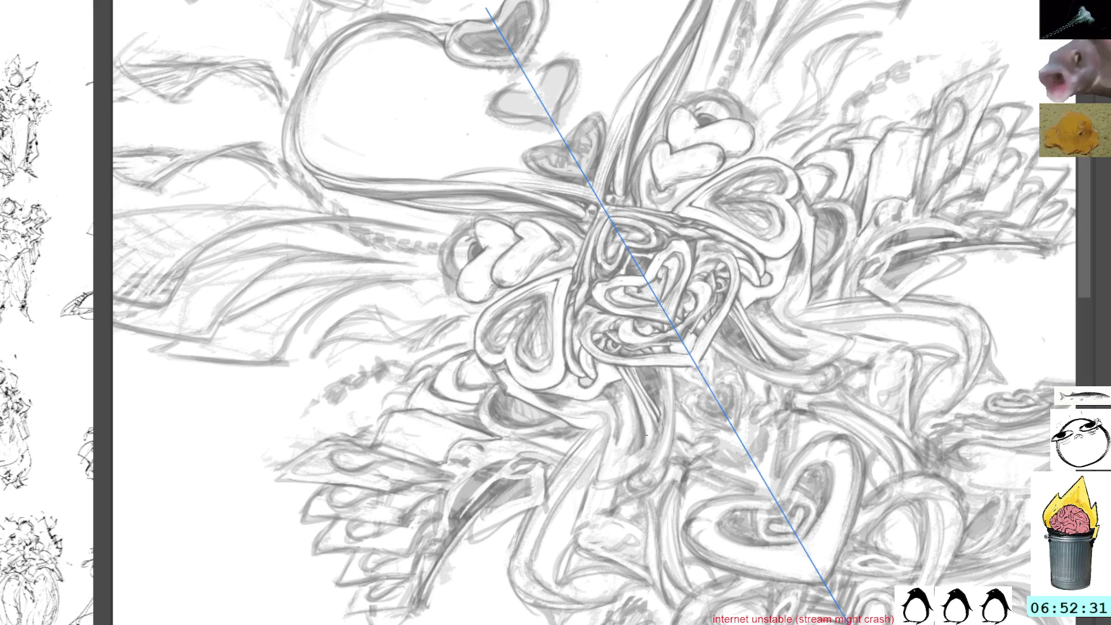
Step: Spin the canvas view through several angles, from near-horizontal to about a quarter turn
{"action": "left_click_drag", "start_coordinate": [644, 433], "coordinate": [690, 391]}
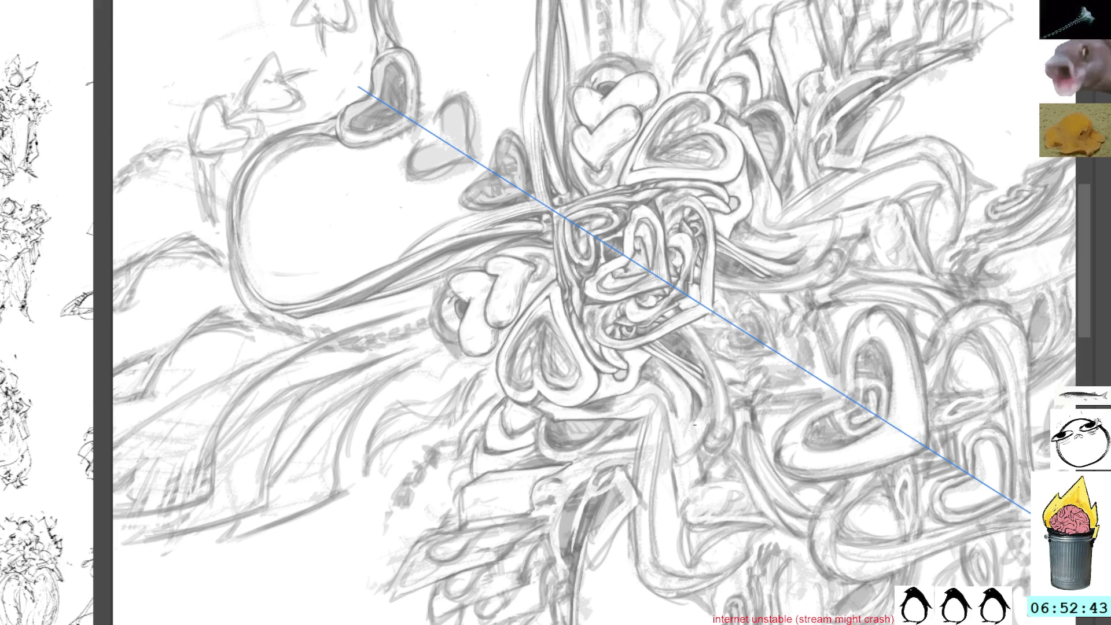
{"action": "left_click_drag", "start_coordinate": [698, 415], "coordinate": [735, 338]}
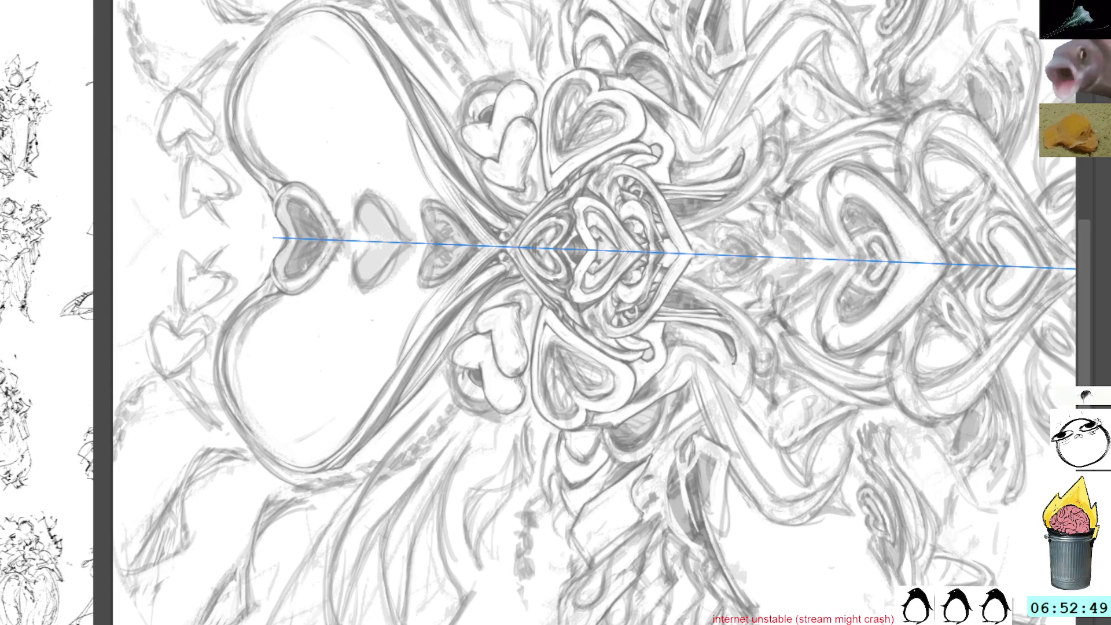
{"action": "mouse_move", "coordinate": [741, 316]}
{"action": "left_mouse_down"}
{"action": "mouse_move", "coordinate": [747, 330]}
{"action": "mouse_move", "coordinate": [750, 313]}
{"action": "left_mouse_up"}
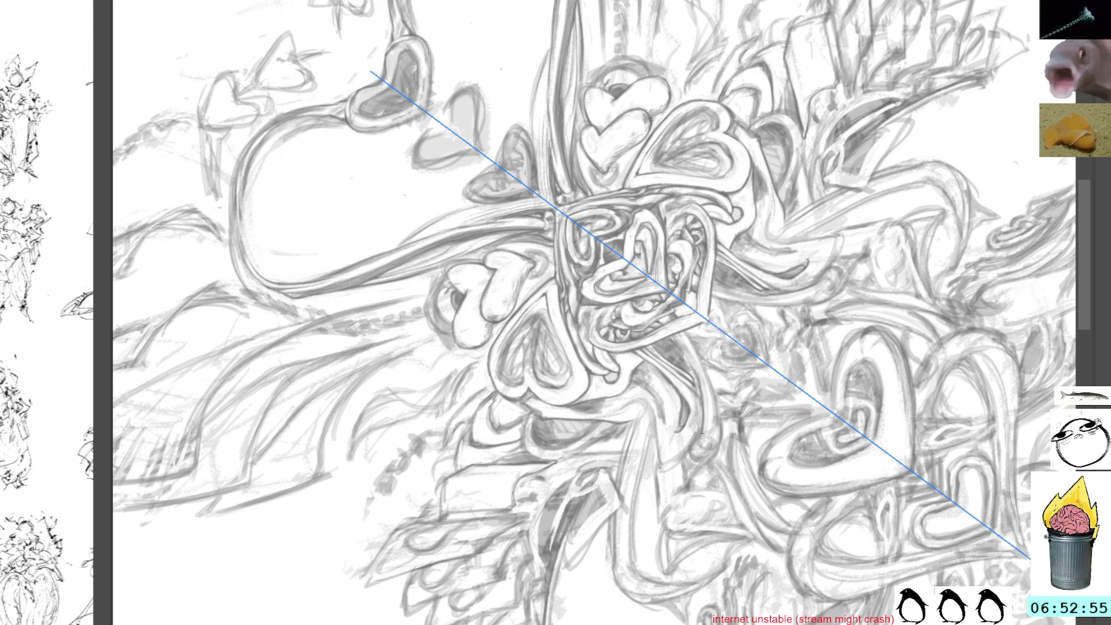
{"action": "mouse_move", "coordinate": [725, 372]}
{"action": "left_mouse_down"}
{"action": "mouse_move", "coordinate": [746, 306]}
{"action": "mouse_move", "coordinate": [695, 422]}
{"action": "mouse_move", "coordinate": [721, 366]}
{"action": "left_mouse_up"}
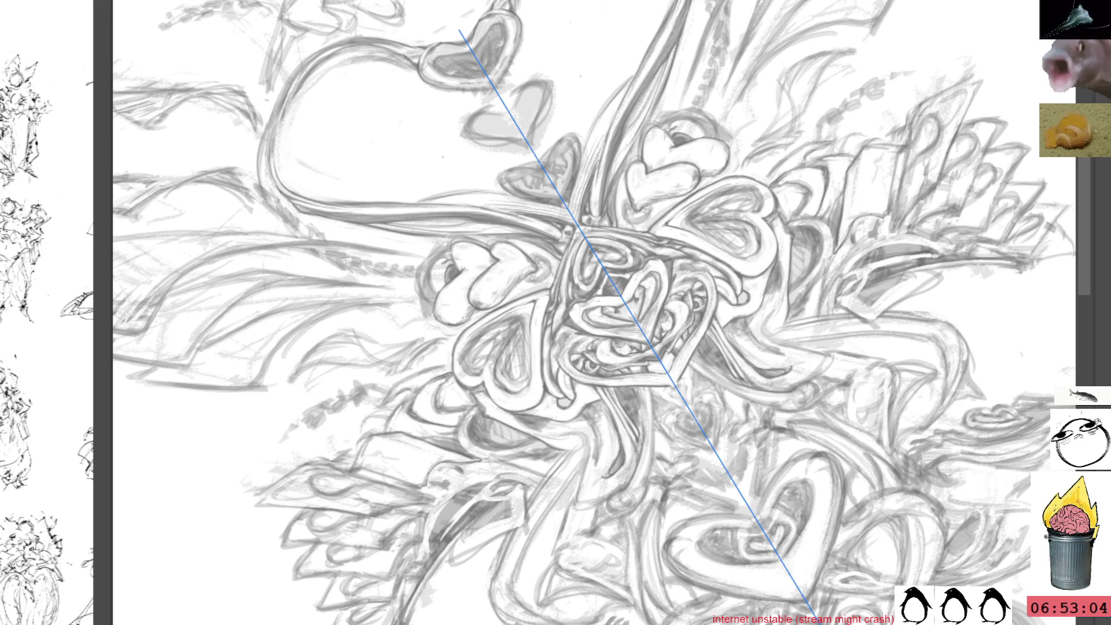
{"action": "key", "text": "4"}
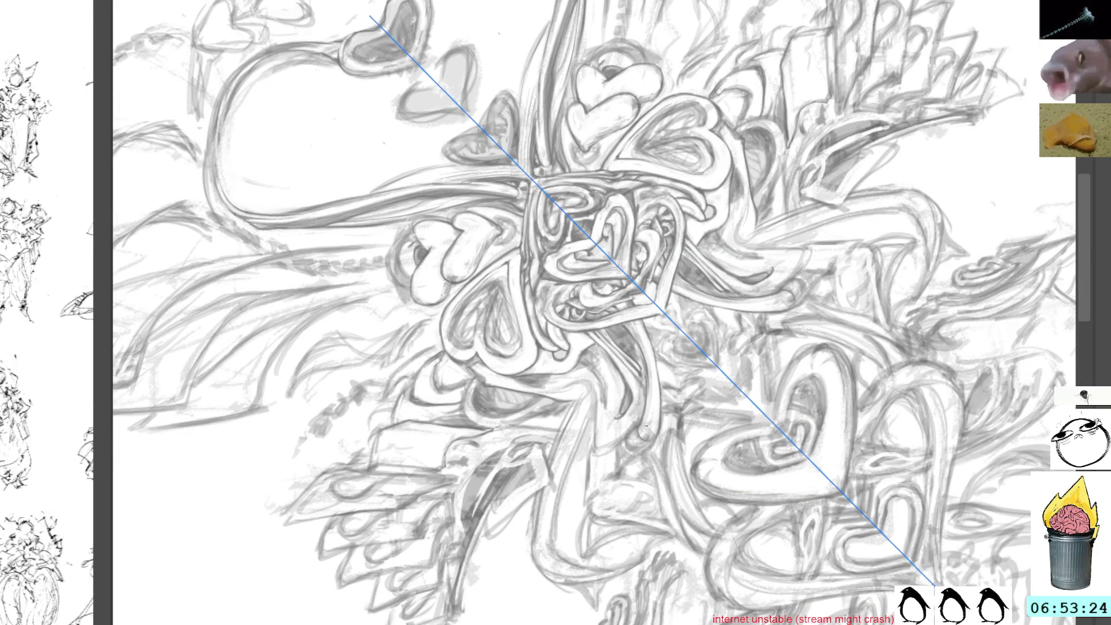
{"action": "mouse_move", "coordinate": [749, 350]}
{"action": "left_mouse_down"}
{"action": "mouse_move", "coordinate": [753, 260]}
{"action": "mouse_move", "coordinate": [686, 209]}
{"action": "left_mouse_up"}
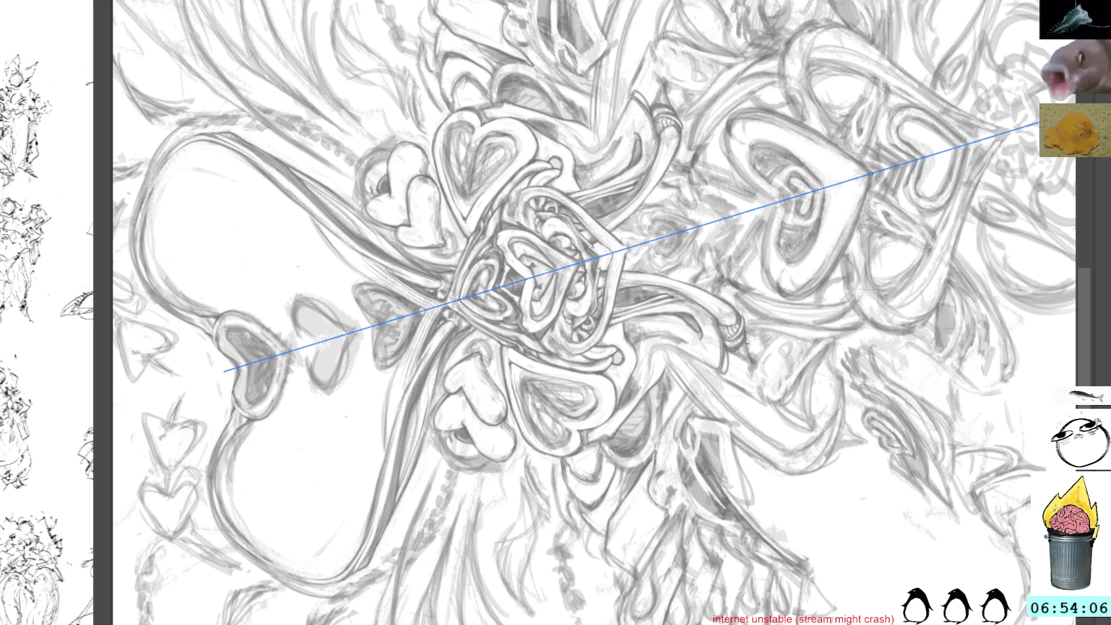
Step: Pan toward the sketch's upper right, then rotate the view near upright centred on the heart
{"action": "left_click", "coordinate": [814, 46]}
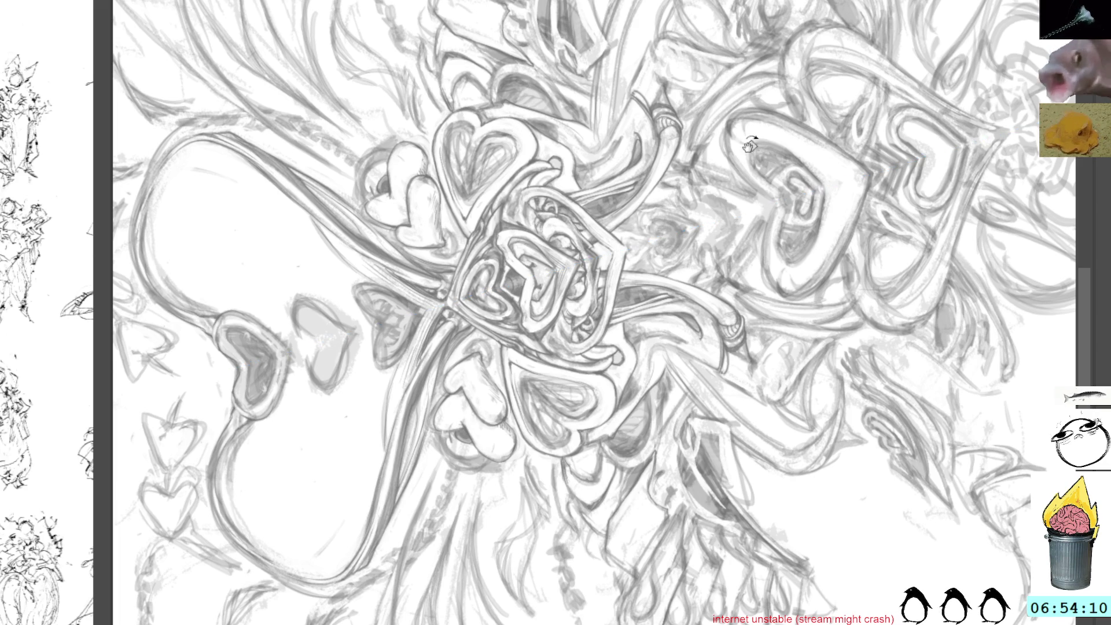
{"action": "mouse_move", "coordinate": [766, 355]}
{"action": "left_mouse_down"}
{"action": "mouse_move", "coordinate": [744, 345]}
{"action": "mouse_move", "coordinate": [764, 330]}
{"action": "mouse_move", "coordinate": [751, 318]}
{"action": "mouse_move", "coordinate": [712, 310]}
{"action": "mouse_move", "coordinate": [763, 324]}
{"action": "mouse_move", "coordinate": [686, 254]}
{"action": "mouse_move", "coordinate": [712, 236]}
{"action": "mouse_move", "coordinate": [658, 204]}
{"action": "left_mouse_up"}
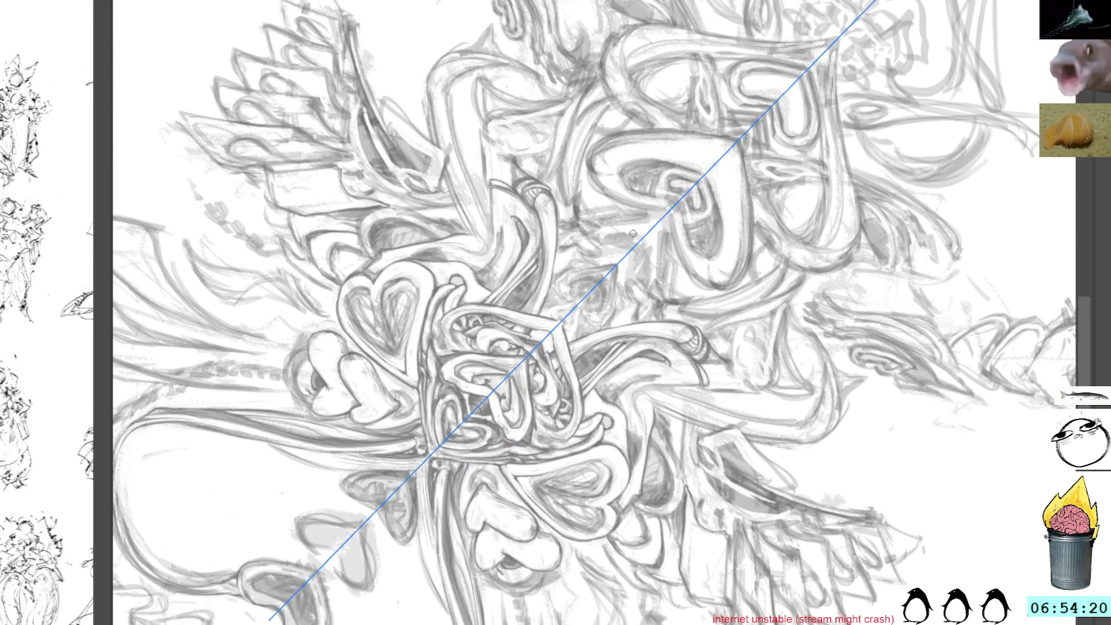
{"action": "left_click_drag", "start_coordinate": [716, 241], "coordinate": [653, 205]}
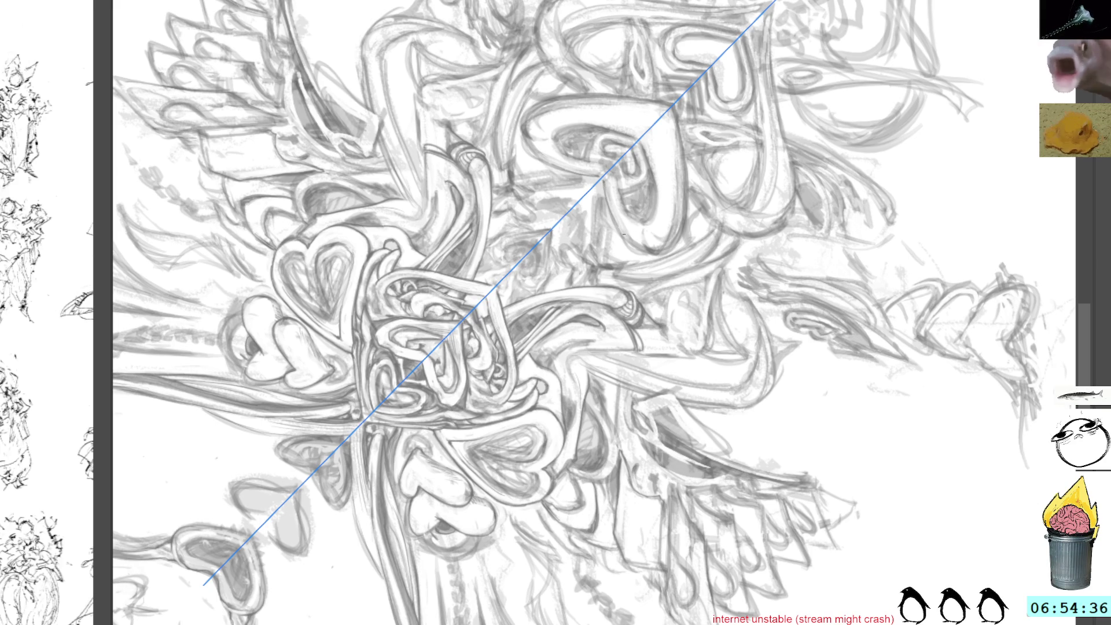
{"action": "key", "text": "ctrl+z"}
{"action": "mouse_move", "coordinate": [698, 5]}
{"action": "left_mouse_down"}
{"action": "mouse_move", "coordinate": [705, 277]}
{"action": "mouse_move", "coordinate": [680, 179]}
{"action": "mouse_move", "coordinate": [628, 283]}
{"action": "left_mouse_up"}
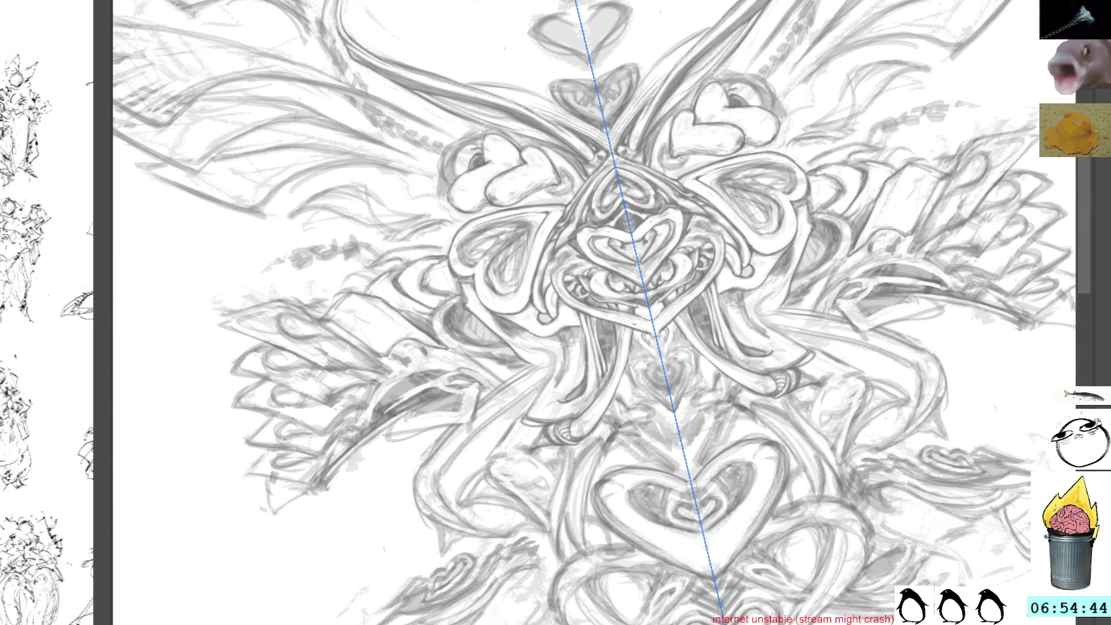
Step: With the view tilted, draw small mirrored strokes below the central knot, then straighten the view
{"action": "mouse_move", "coordinate": [634, 336]}
{"action": "left_mouse_down"}
{"action": "mouse_move", "coordinate": [597, 261]}
{"action": "mouse_move", "coordinate": [618, 309]}
{"action": "left_mouse_up"}
{"action": "mouse_move", "coordinate": [625, 363]}
{"action": "left_mouse_down"}
{"action": "mouse_move", "coordinate": [631, 379]}
{"action": "mouse_move", "coordinate": [632, 368]}
{"action": "left_mouse_up"}
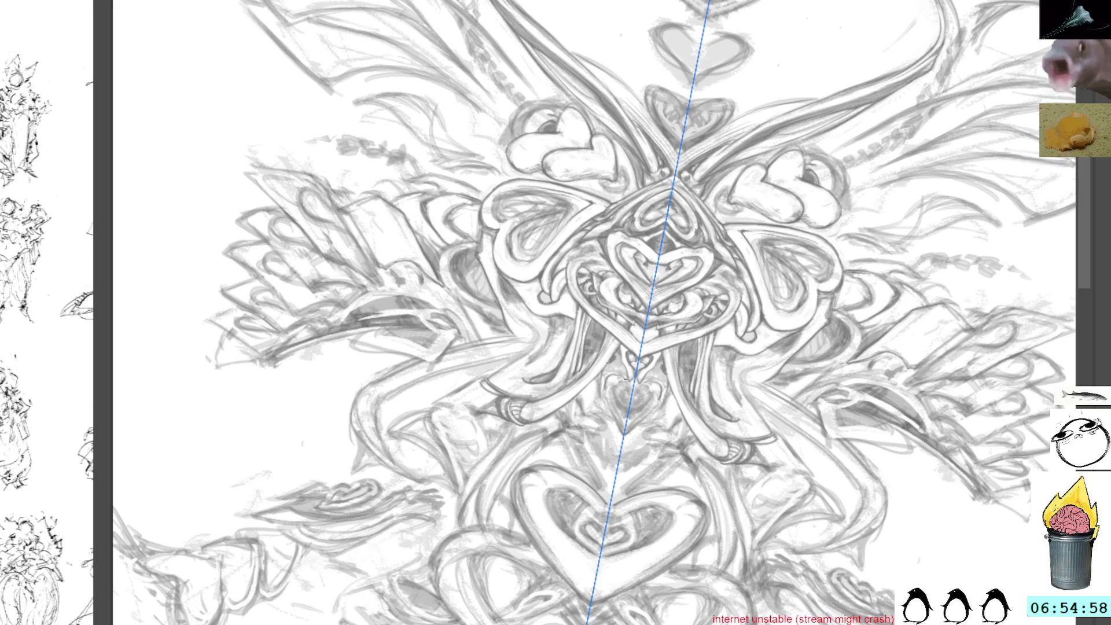
{"action": "mouse_move", "coordinate": [605, 376]}
{"action": "left_mouse_down"}
{"action": "mouse_move", "coordinate": [603, 397]}
{"action": "mouse_move", "coordinate": [613, 374]}
{"action": "left_mouse_up"}
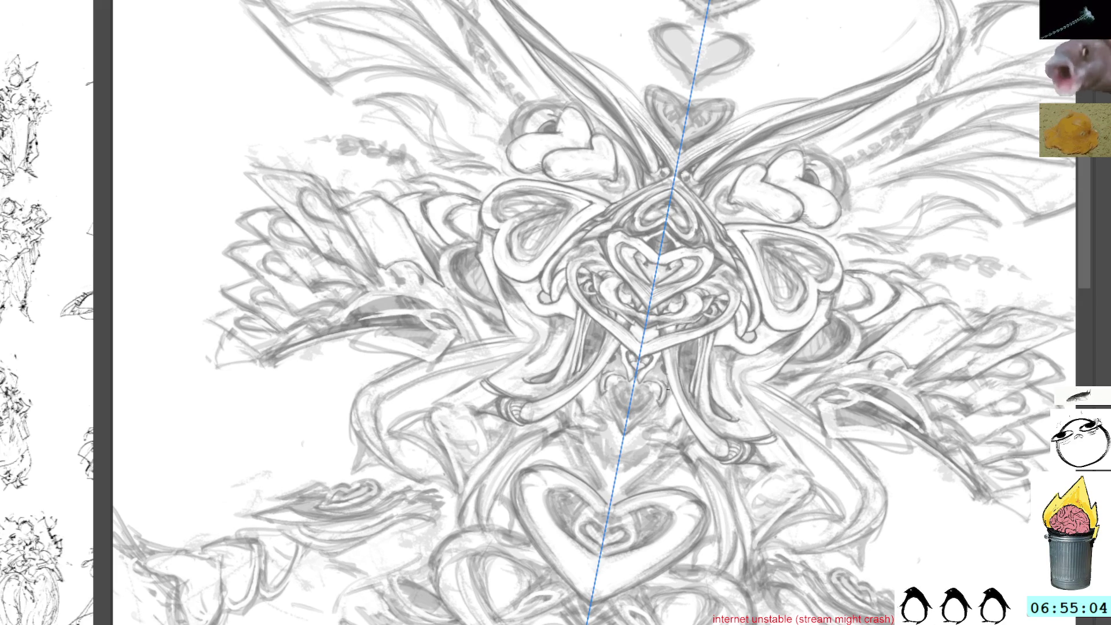
{"action": "mouse_move", "coordinate": [660, 385]}
{"action": "left_mouse_down"}
{"action": "mouse_move", "coordinate": [631, 324]}
{"action": "mouse_move", "coordinate": [602, 398]}
{"action": "left_mouse_up"}
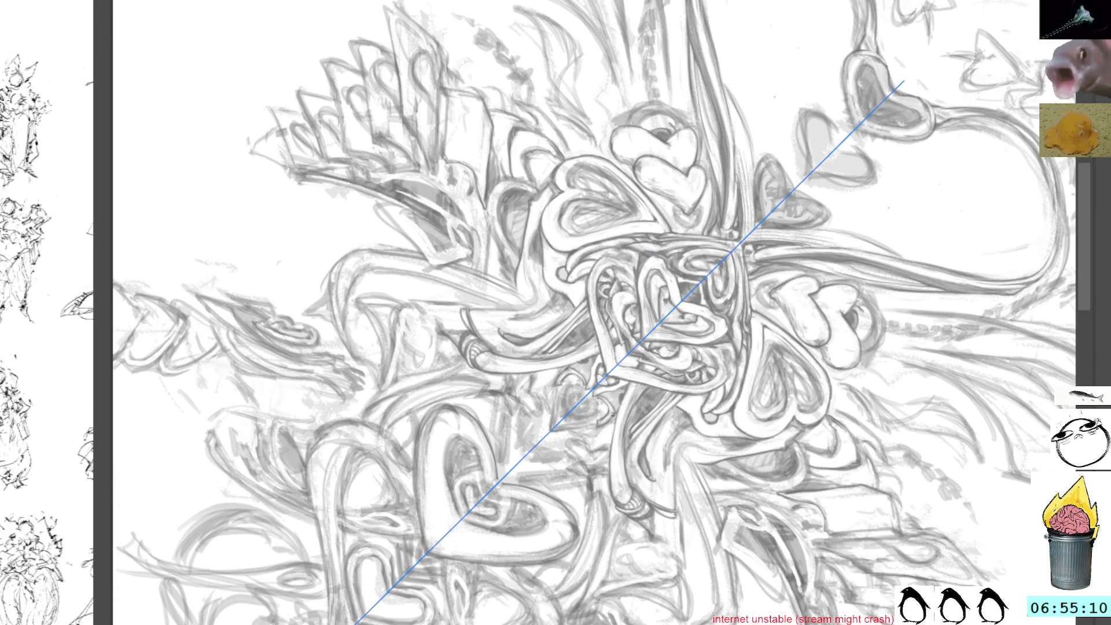
{"action": "left_click_drag", "start_coordinate": [601, 411], "coordinate": [621, 387]}
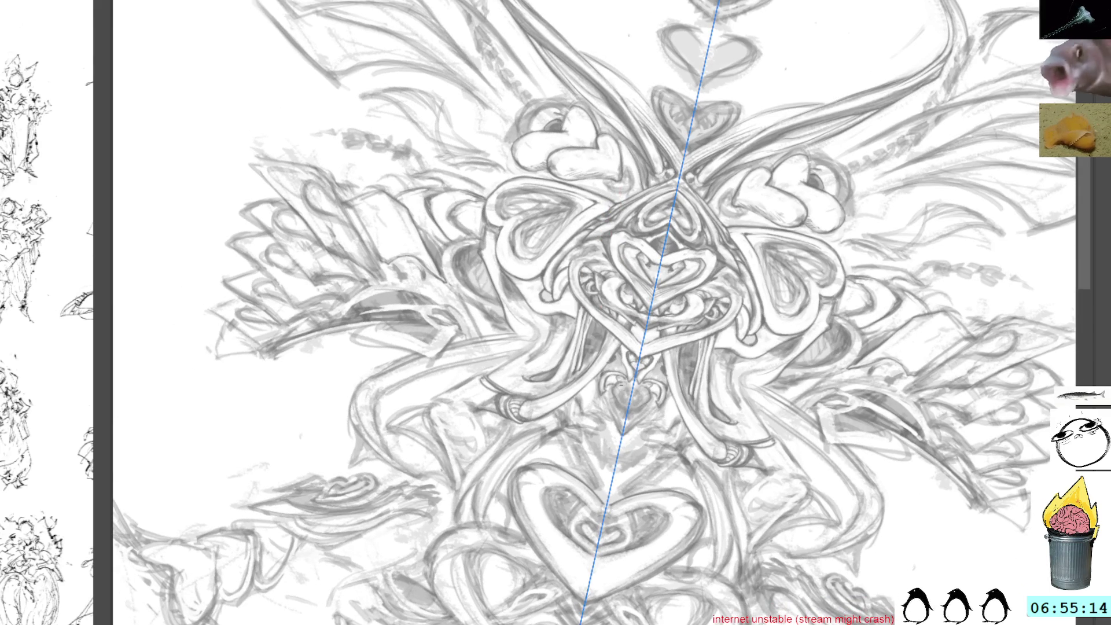
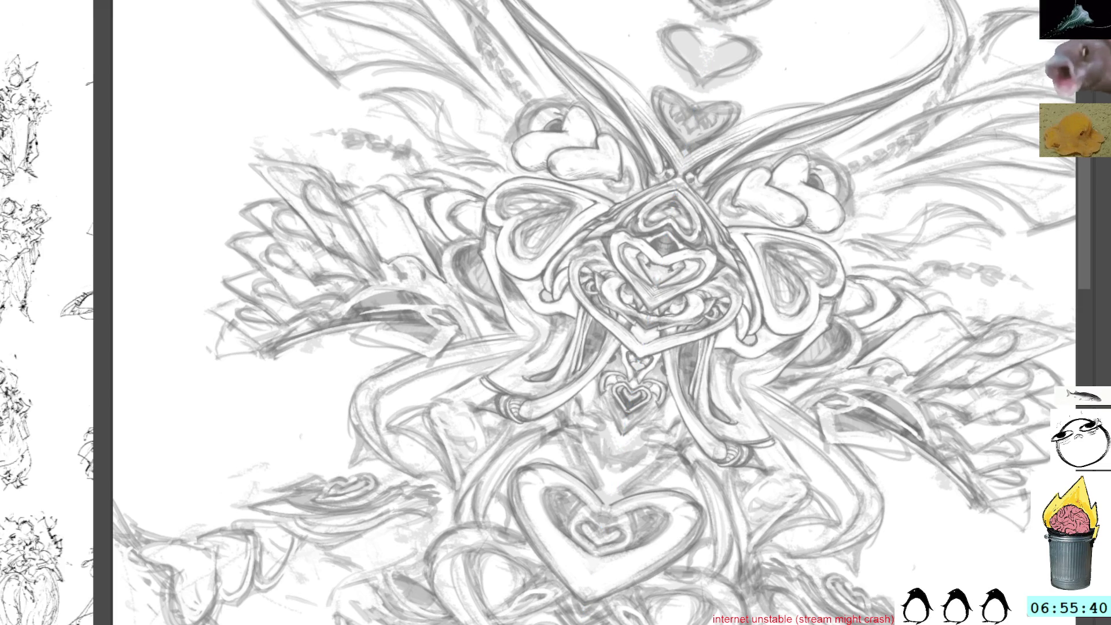
Step: Straighten the canvas view and erase the centre-axis strokes with the mirrored eraser
{"action": "key", "text": "5"}
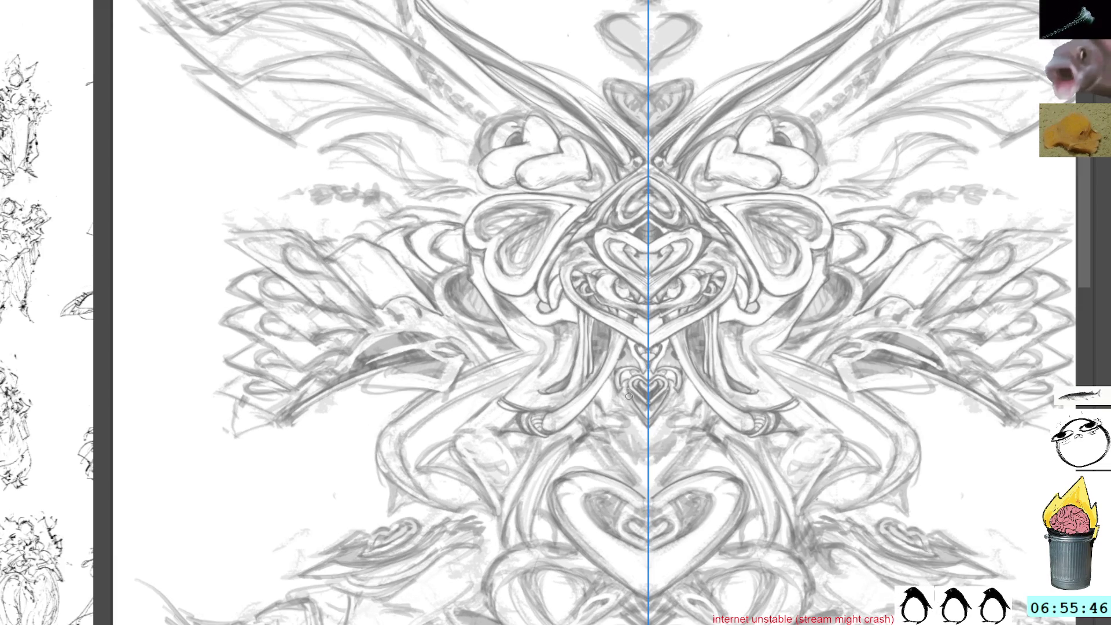
{"action": "mouse_move", "coordinate": [626, 385]}
{"action": "left_mouse_down"}
{"action": "mouse_move", "coordinate": [634, 408]}
{"action": "mouse_move", "coordinate": [628, 392]}
{"action": "left_mouse_up"}
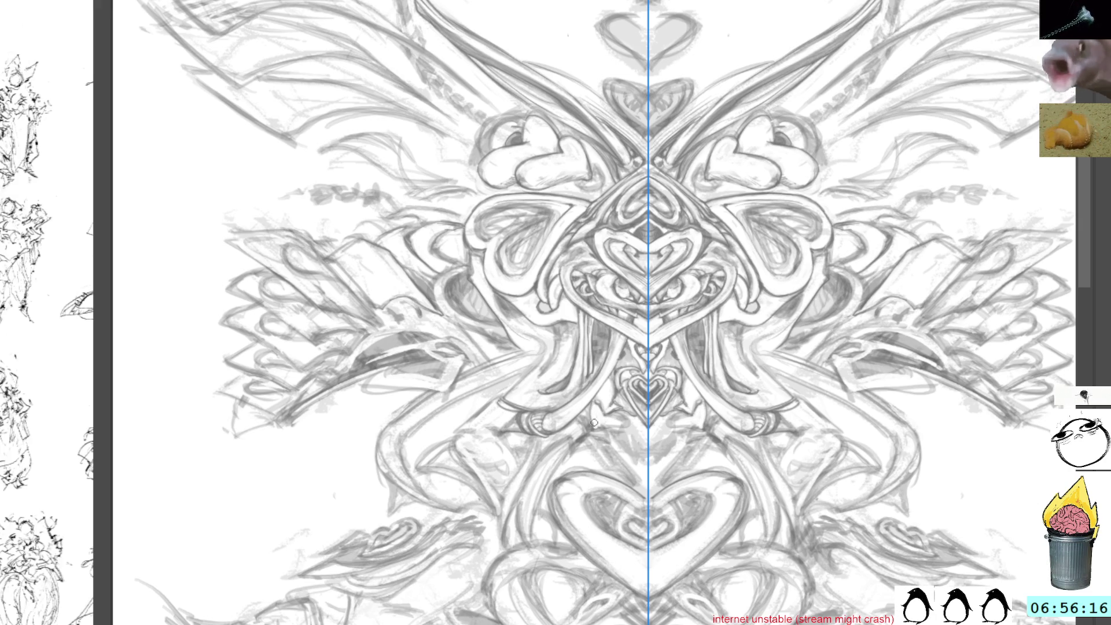
{"action": "mouse_move", "coordinate": [593, 417]}
{"action": "left_mouse_down"}
{"action": "mouse_move", "coordinate": [694, 259]}
{"action": "mouse_move", "coordinate": [676, 276]}
{"action": "left_mouse_up"}
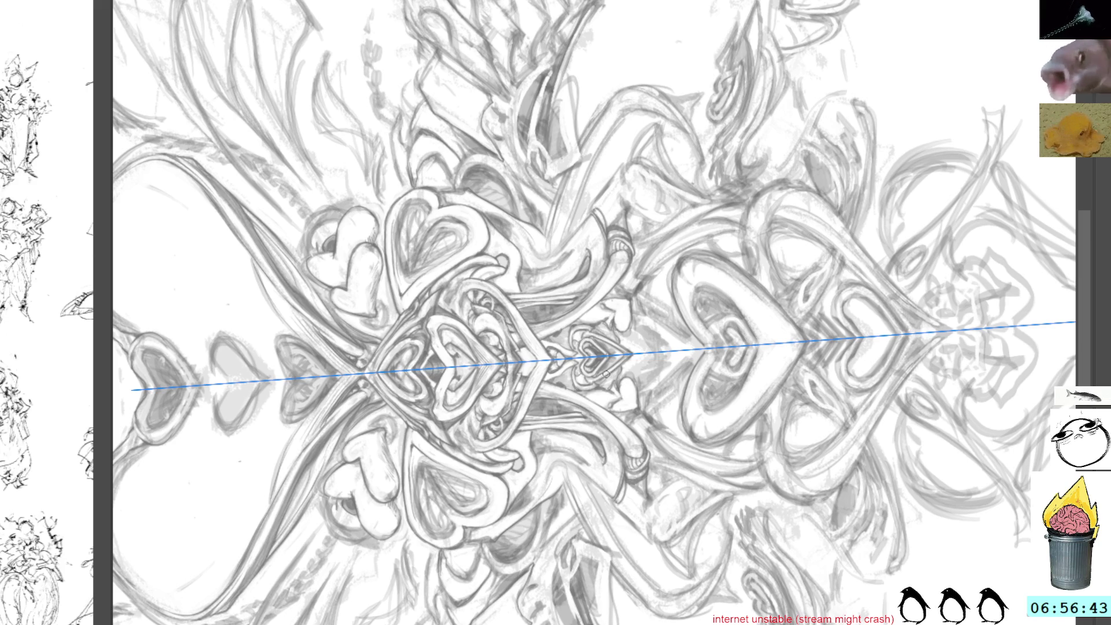
{"action": "key", "text": "4"}
{"action": "key", "text": "4"}
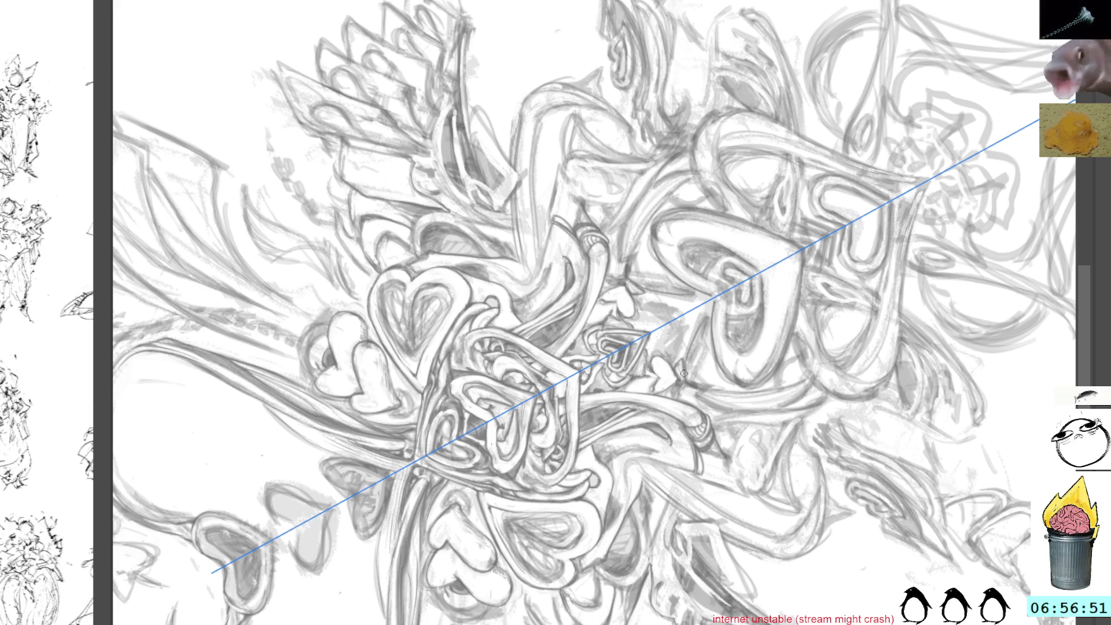
{"action": "key", "text": "r"}
{"action": "left_click_drag", "start_coordinate": [706, 302], "coordinate": [719, 246]}
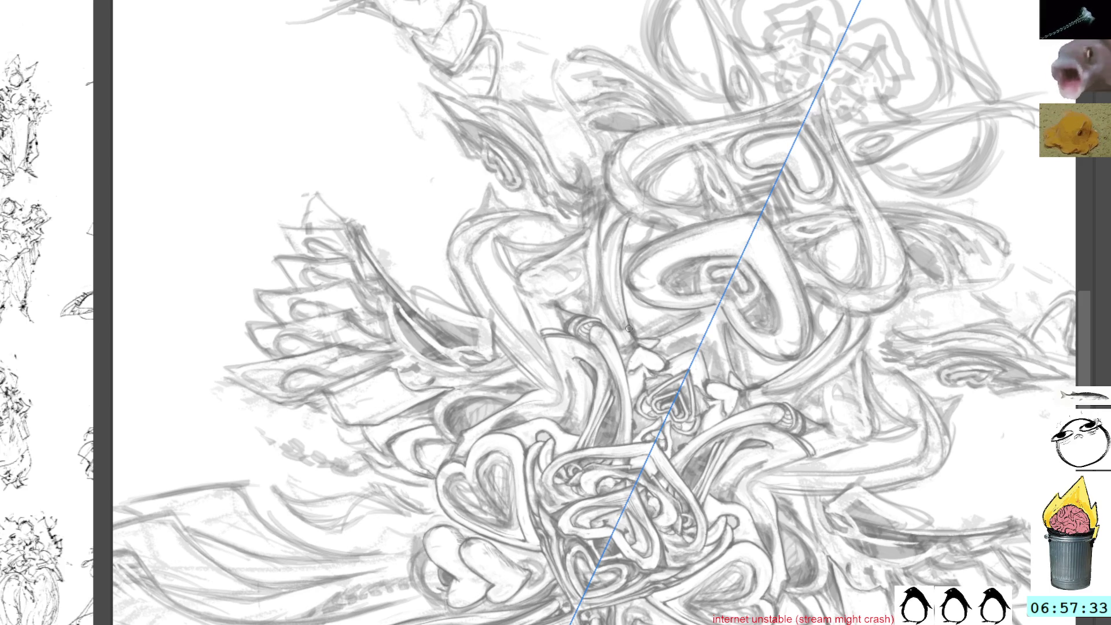
{"action": "left_click_drag", "start_coordinate": [623, 190], "coordinate": [631, 112]}
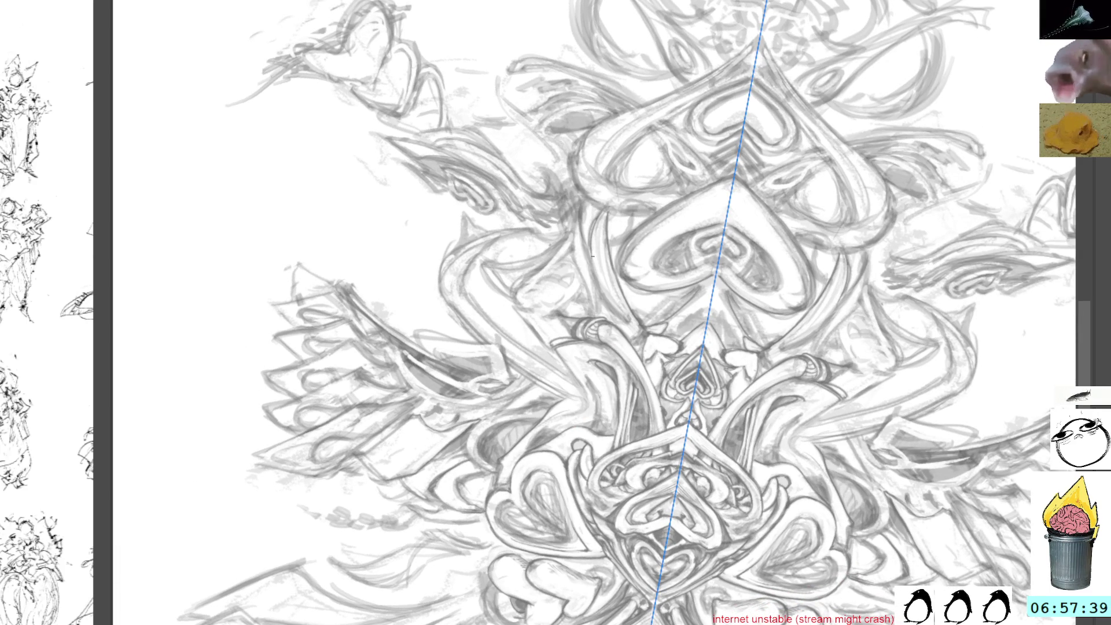
{"action": "mouse_move", "coordinate": [614, 308]}
{"action": "left_mouse_down"}
{"action": "mouse_move", "coordinate": [608, 316]}
{"action": "mouse_move", "coordinate": [615, 310]}
{"action": "left_mouse_up"}
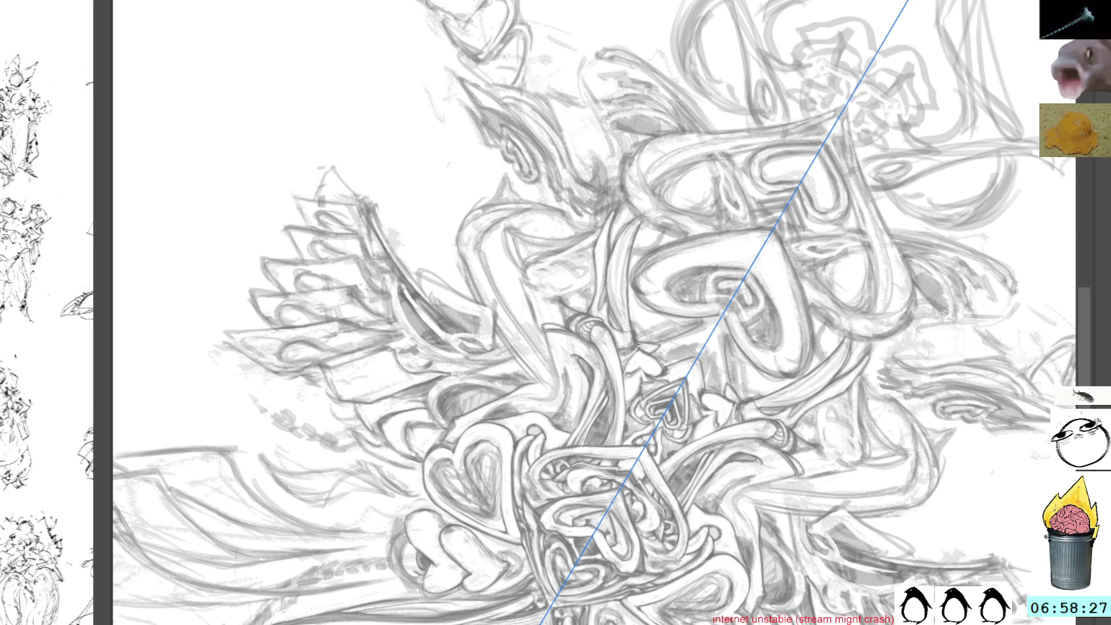
{"action": "mouse_move", "coordinate": [633, 217]}
{"action": "left_mouse_down"}
{"action": "mouse_move", "coordinate": [664, 156]}
{"action": "mouse_move", "coordinate": [635, 294]}
{"action": "mouse_move", "coordinate": [563, 322]}
{"action": "left_mouse_up"}
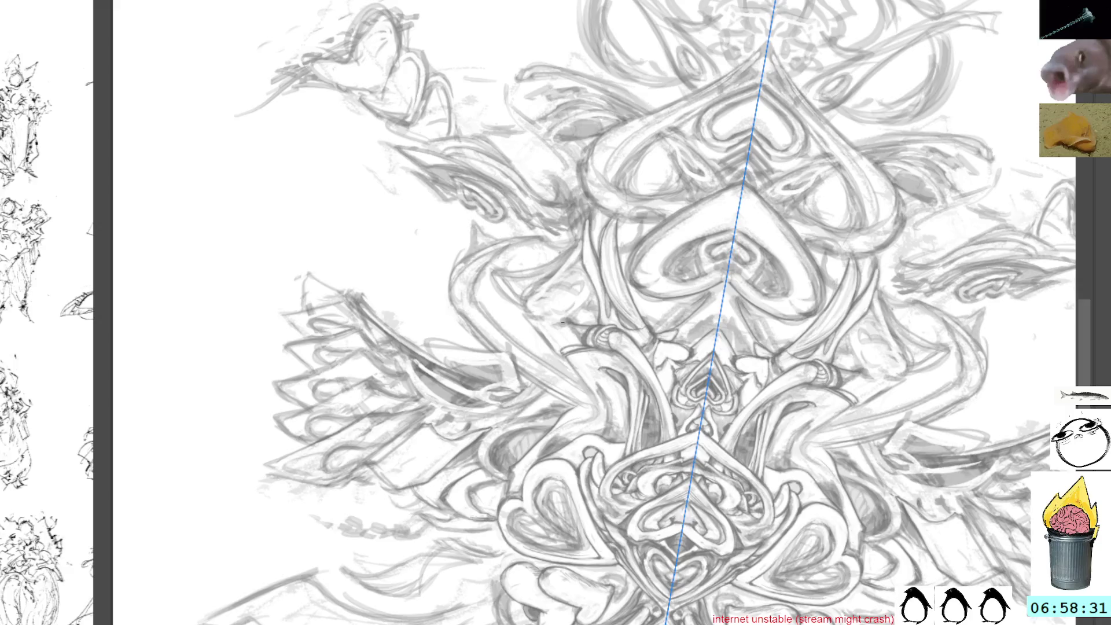
{"action": "mouse_move", "coordinate": [621, 359]}
{"action": "left_mouse_down"}
{"action": "mouse_move", "coordinate": [599, 279]}
{"action": "mouse_move", "coordinate": [579, 314]}
{"action": "left_mouse_up"}
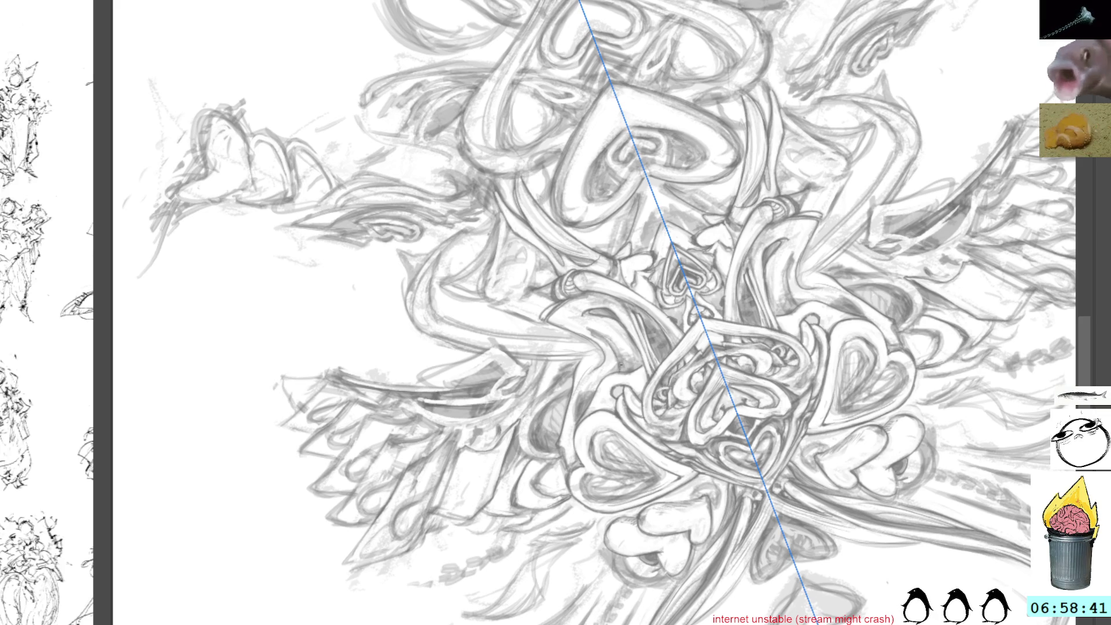
{"action": "key", "text": "5"}
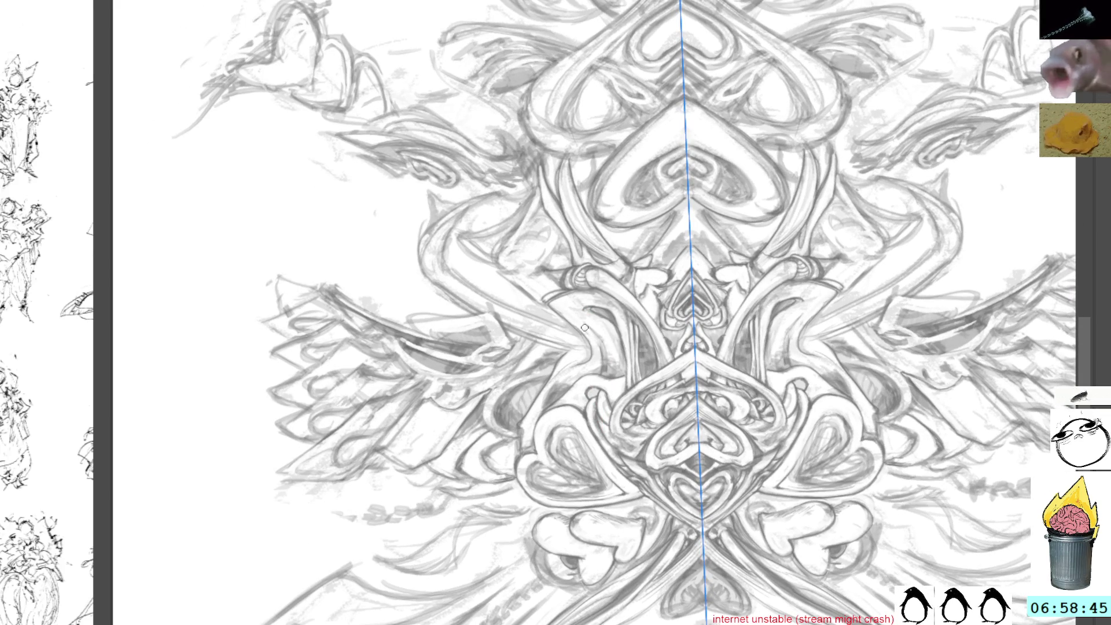
{"action": "left_click_drag", "start_coordinate": [586, 326], "coordinate": [607, 359]}
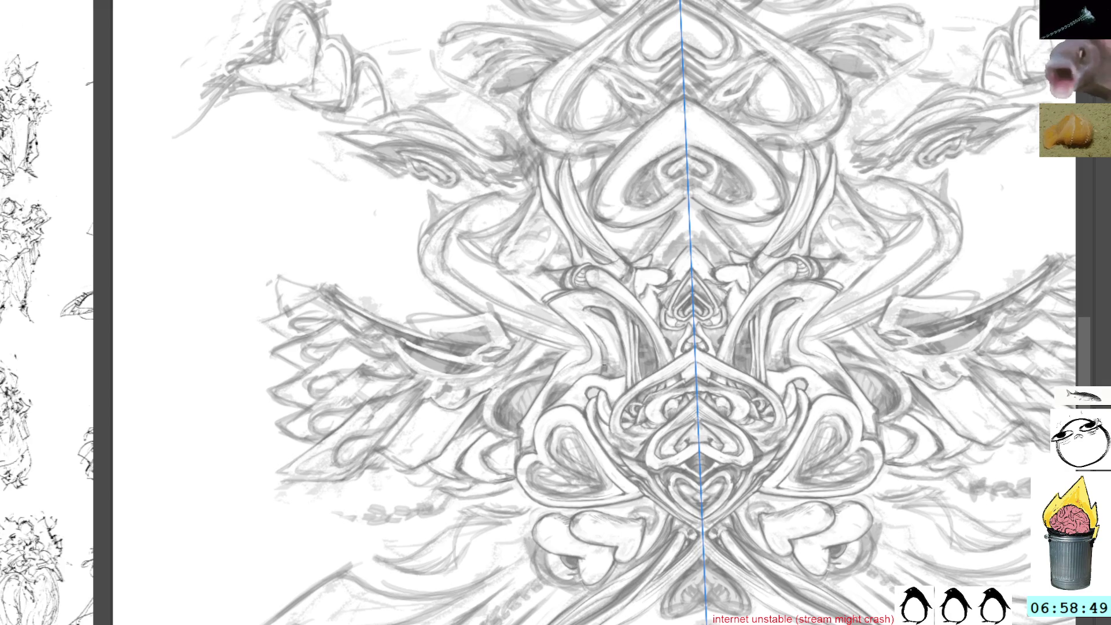
{"action": "key", "text": "ctrl+z"}
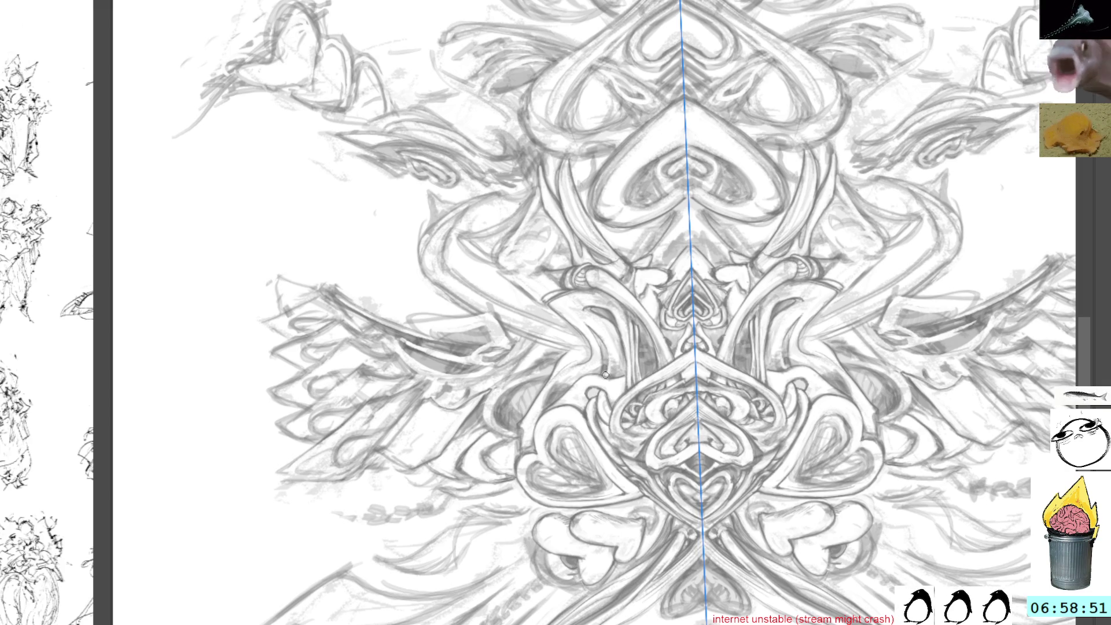
{"action": "key", "text": "ctrl+z"}
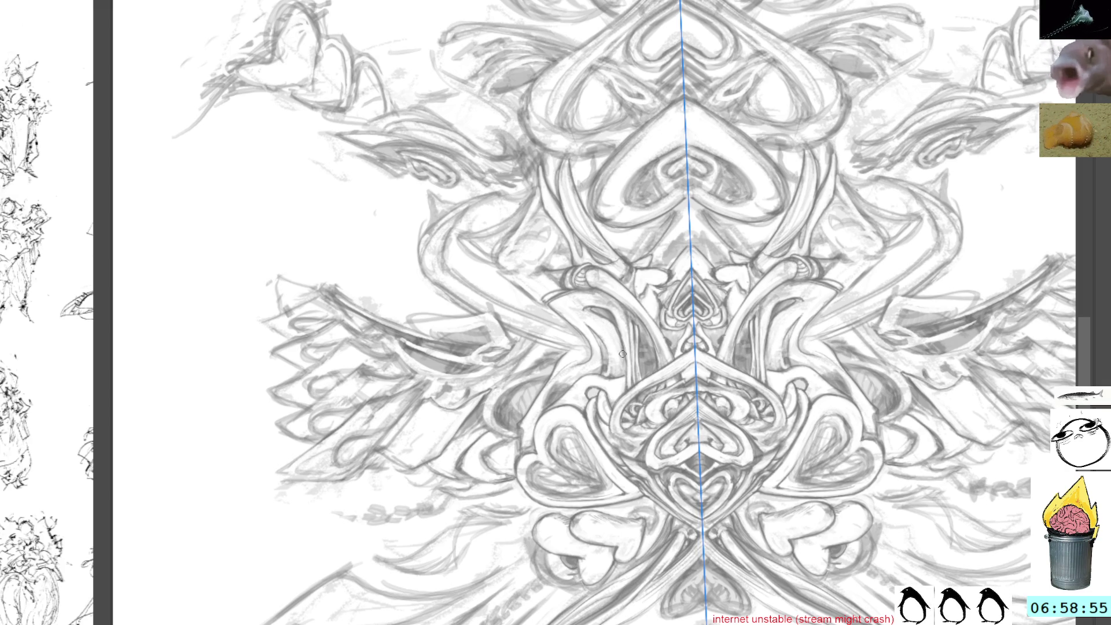
{"action": "key", "text": "m"}
{"action": "left_click_drag", "start_coordinate": [661, 179], "coordinate": [593, 312]}
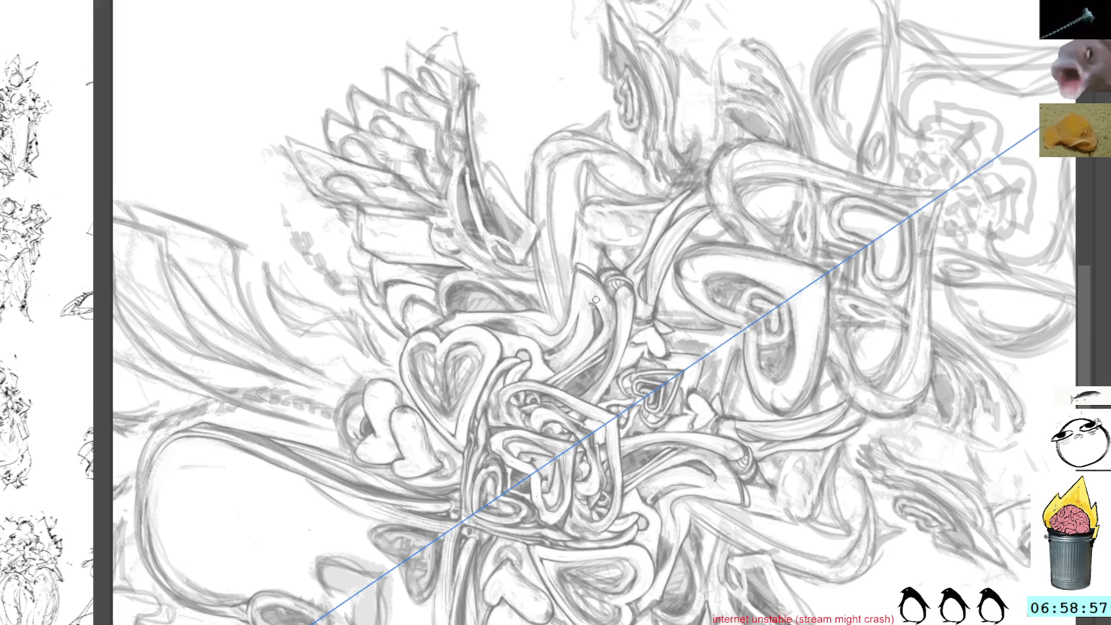
Step: Frame the feathered fan shape and draw a short downward pencil line inside it
{"action": "left_click_drag", "start_coordinate": [586, 216], "coordinate": [586, 428]}
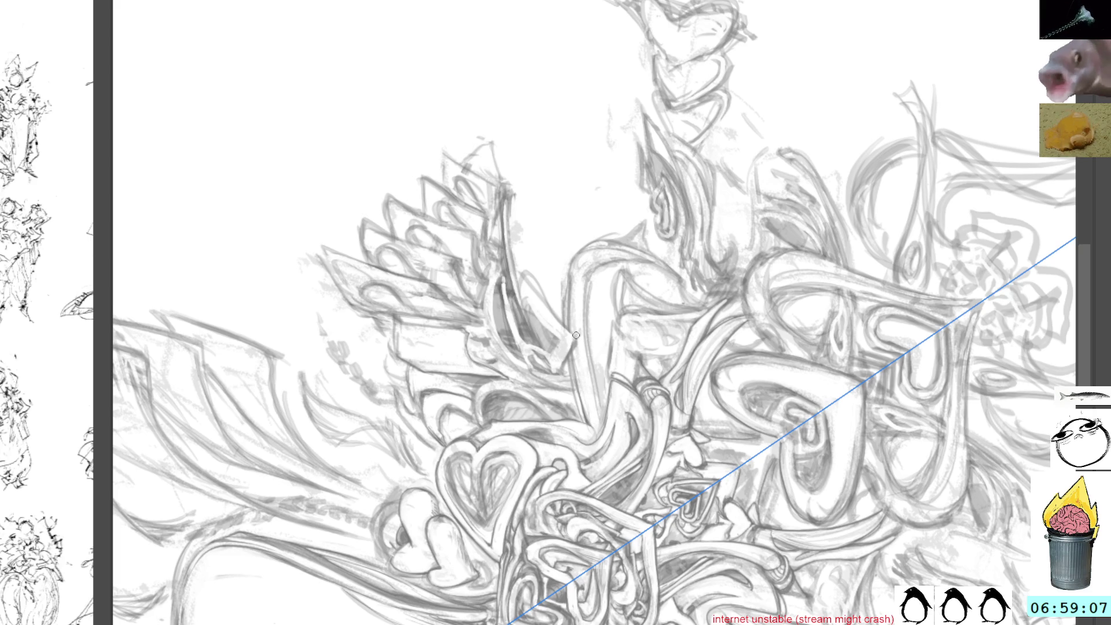
{"action": "scroll", "coordinate": [578, 345], "scroll_direction": "up", "scroll_amount": 3}
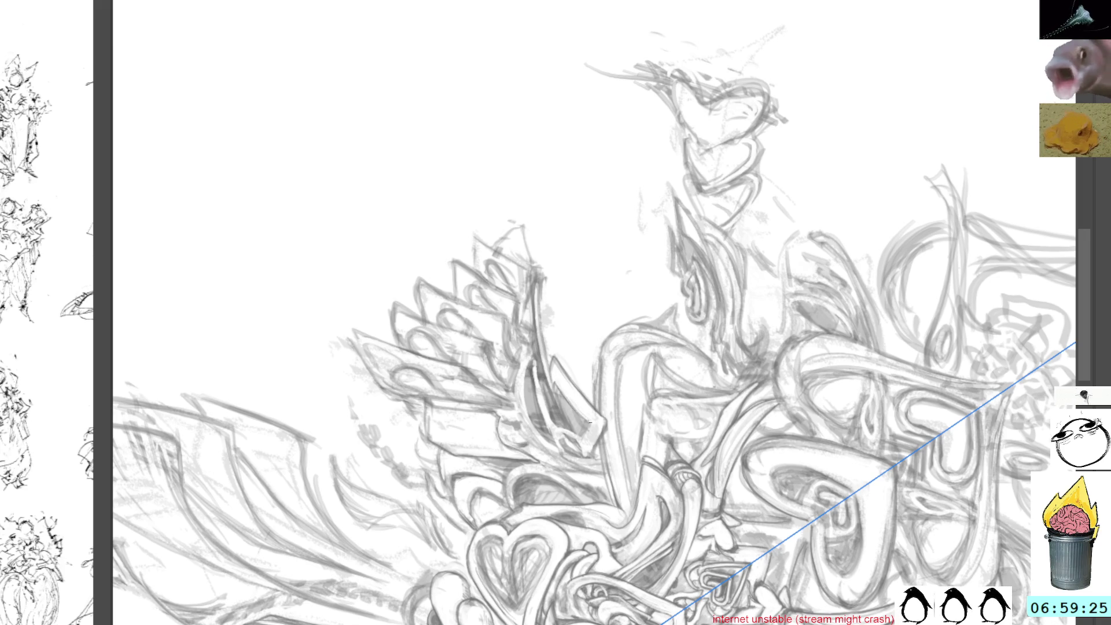
{"action": "key", "text": "4"}
{"action": "key", "text": "4"}
{"action": "key", "text": "4"}
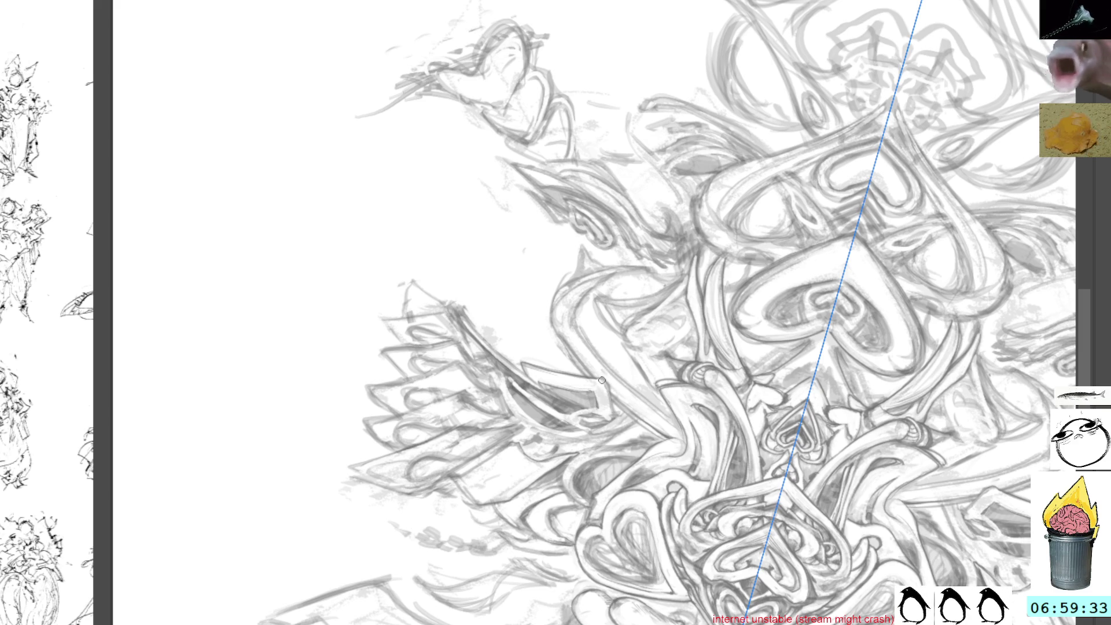
{"action": "left_click_drag", "start_coordinate": [605, 368], "coordinate": [553, 399]}
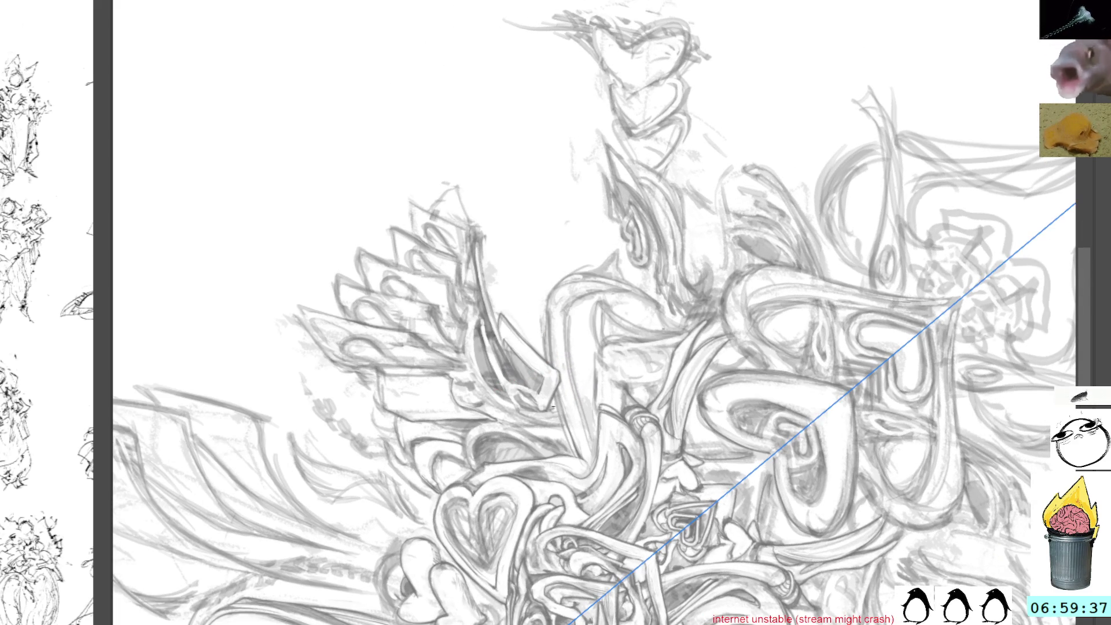
{"action": "left_click_drag", "start_coordinate": [733, 147], "coordinate": [728, 229]}
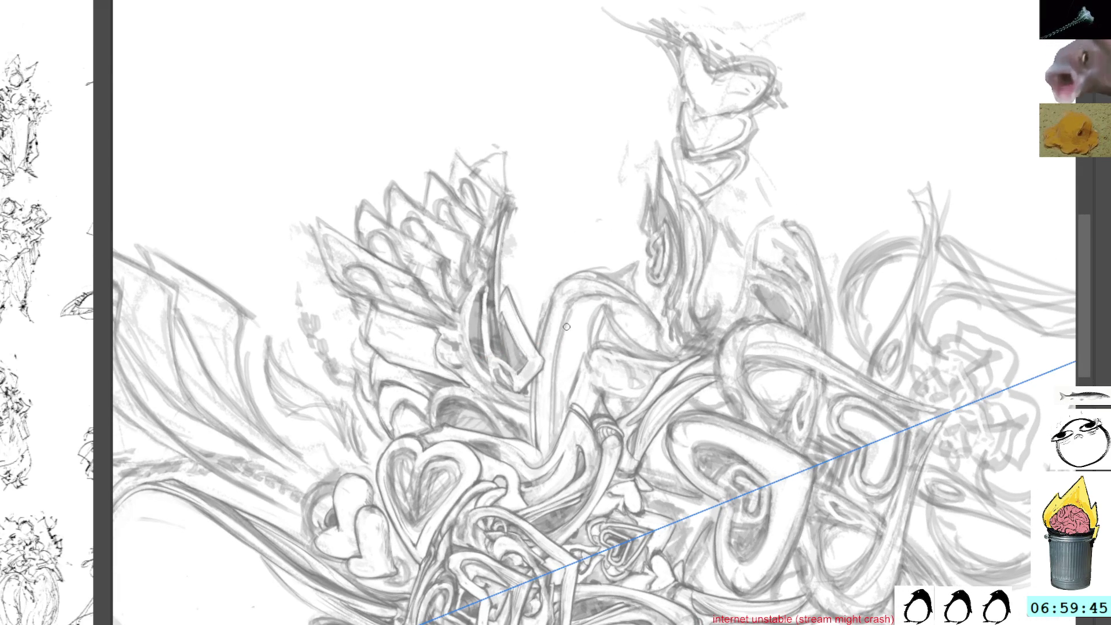
{"action": "left_click_drag", "start_coordinate": [555, 436], "coordinate": [571, 311]}
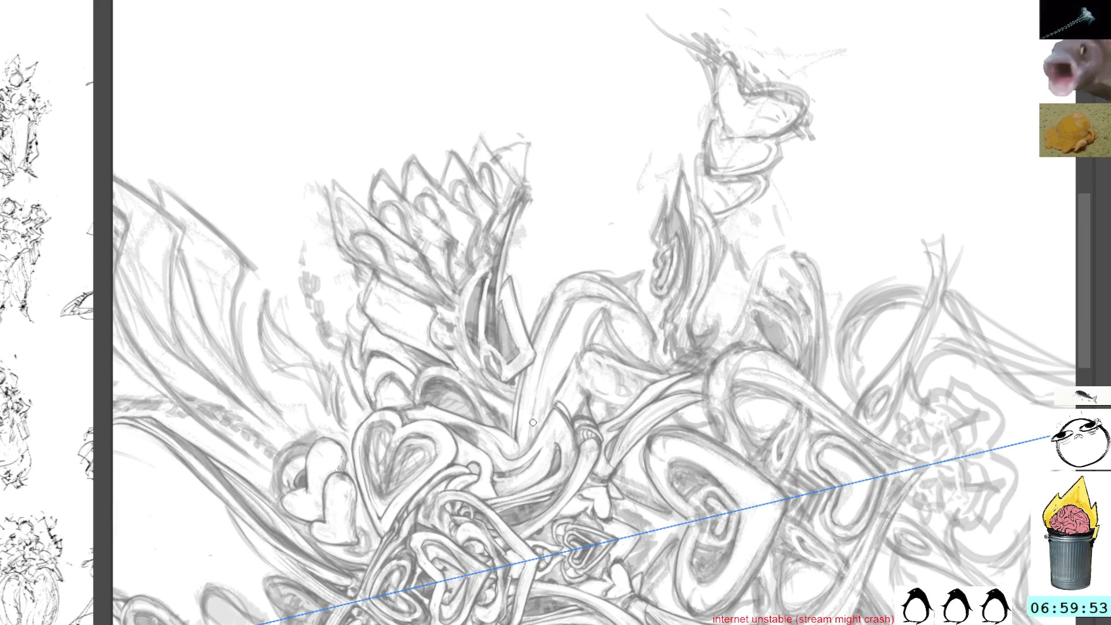
{"action": "left_click_drag", "start_coordinate": [547, 352], "coordinate": [539, 419]}
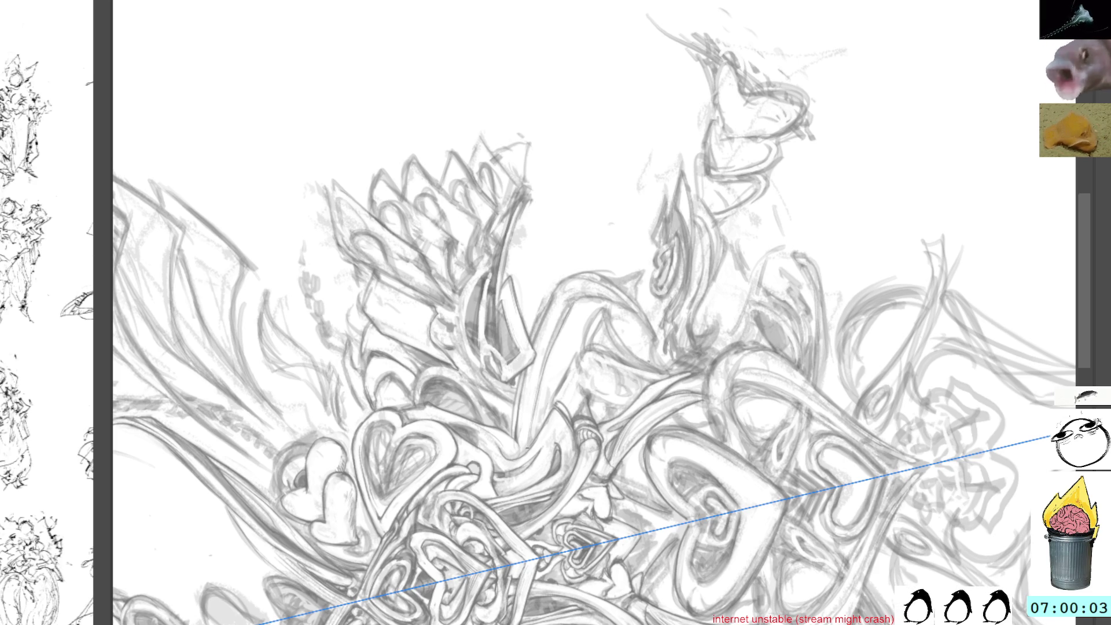
{"action": "mouse_move", "coordinate": [531, 447]}
{"action": "left_mouse_down"}
{"action": "mouse_move", "coordinate": [614, 371]}
{"action": "mouse_move", "coordinate": [674, 243]}
{"action": "left_mouse_up"}
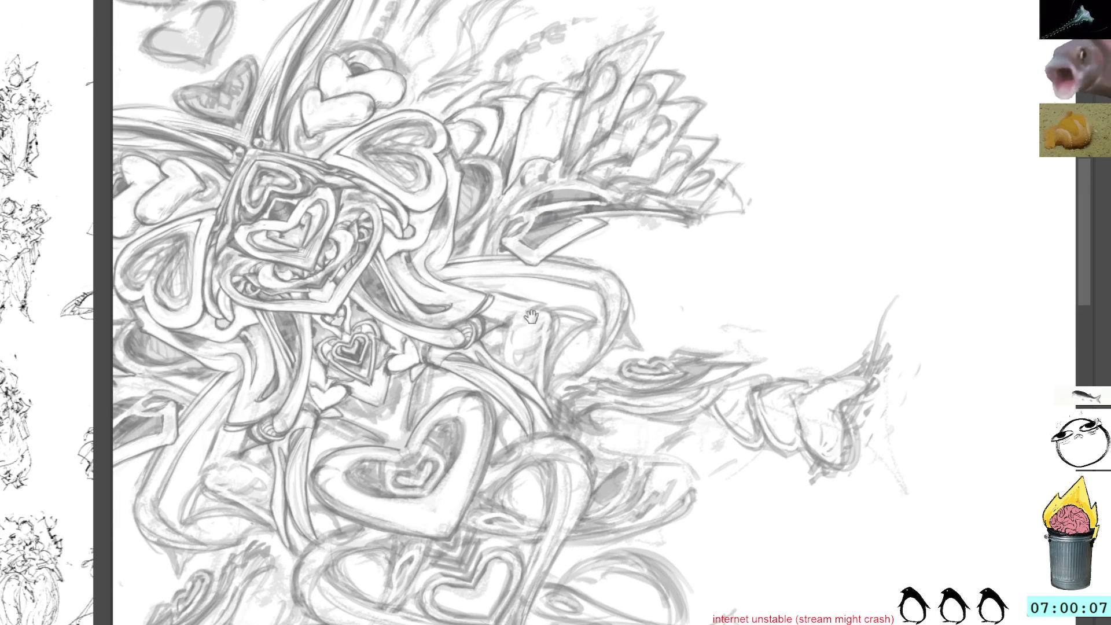
{"action": "left_click_drag", "start_coordinate": [526, 307], "coordinate": [633, 306]}
{"action": "mouse_move", "coordinate": [704, 278]}
{"action": "left_mouse_down"}
{"action": "mouse_move", "coordinate": [559, 296]}
{"action": "mouse_move", "coordinate": [521, 382]}
{"action": "left_mouse_up"}
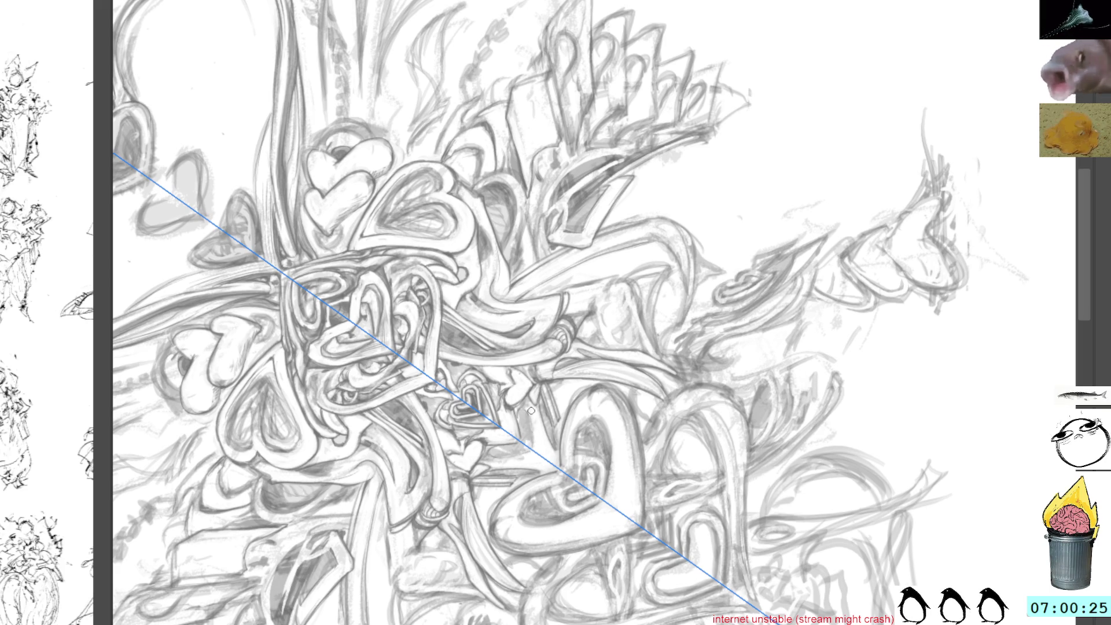
{"action": "mouse_move", "coordinate": [536, 433]}
{"action": "left_mouse_down"}
{"action": "mouse_move", "coordinate": [564, 374]}
{"action": "mouse_move", "coordinate": [560, 408]}
{"action": "left_mouse_up"}
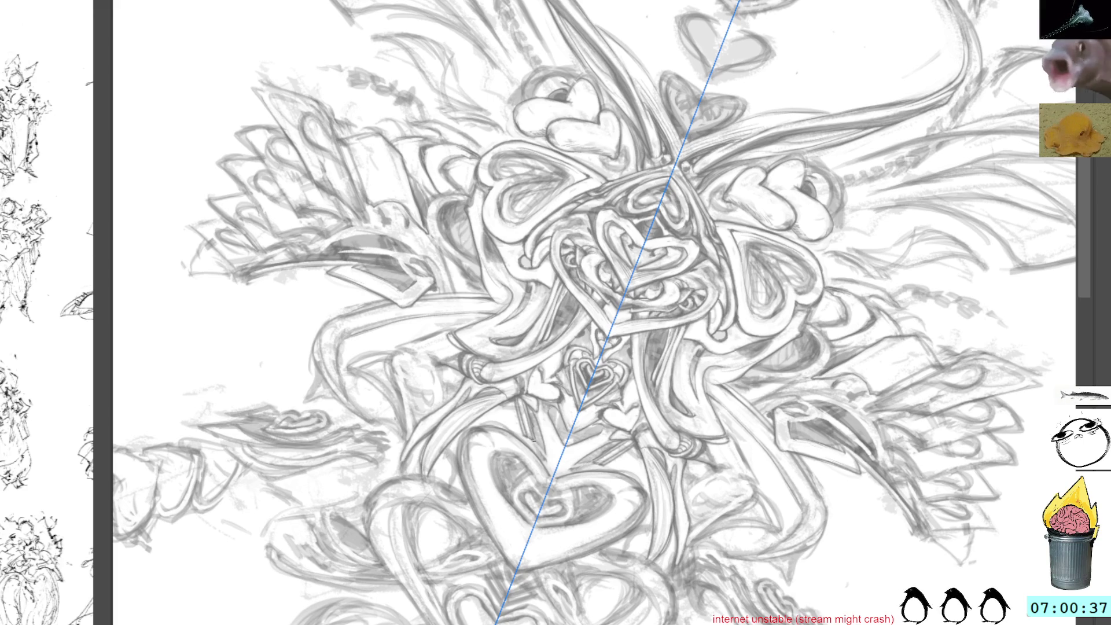
{"action": "left_click_drag", "start_coordinate": [637, 289], "coordinate": [706, 214]}
{"action": "left_click_drag", "start_coordinate": [543, 286], "coordinate": [607, 367]}
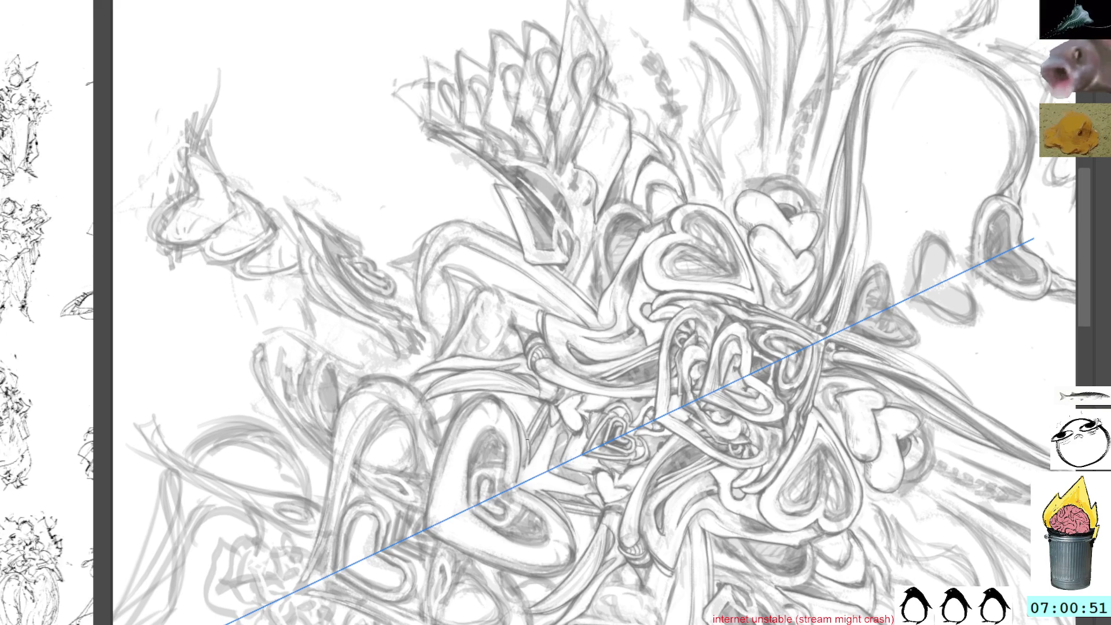
{"action": "left_click_drag", "start_coordinate": [560, 308], "coordinate": [653, 391]}
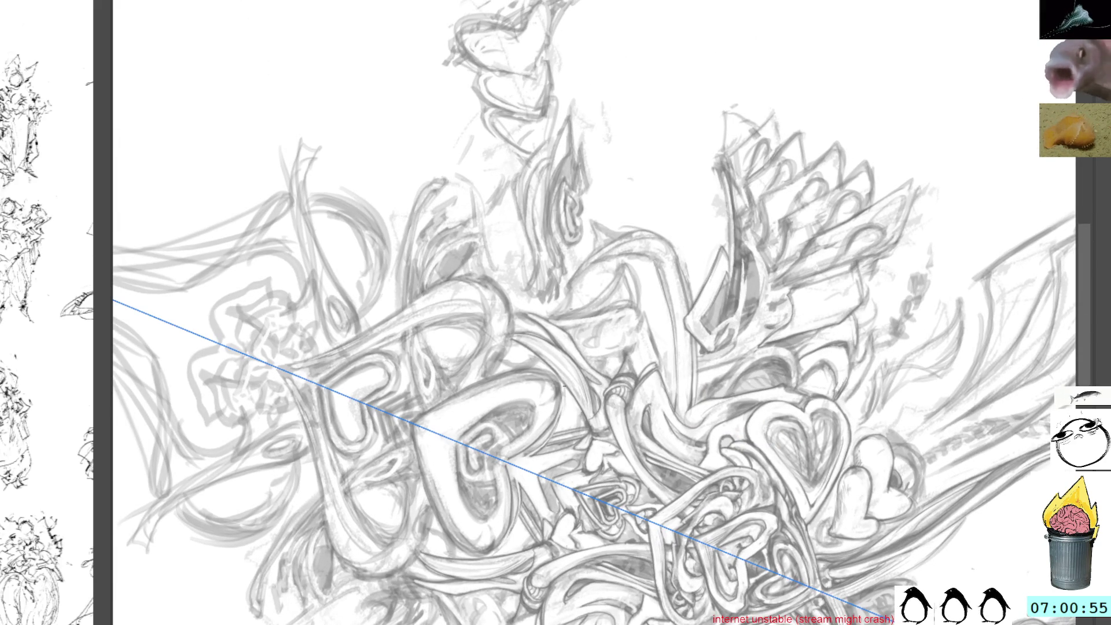
{"action": "left_click_drag", "start_coordinate": [564, 390], "coordinate": [660, 360]}
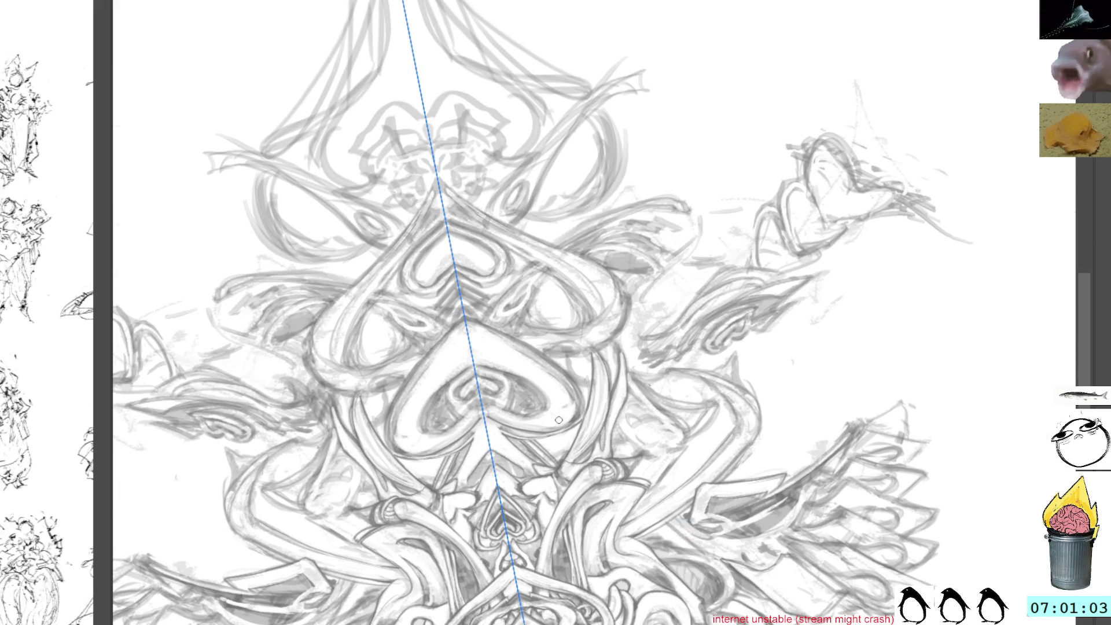
{"action": "mouse_move", "coordinate": [648, 229]}
{"action": "left_mouse_down"}
{"action": "mouse_move", "coordinate": [564, 291]}
{"action": "mouse_move", "coordinate": [558, 331]}
{"action": "left_mouse_up"}
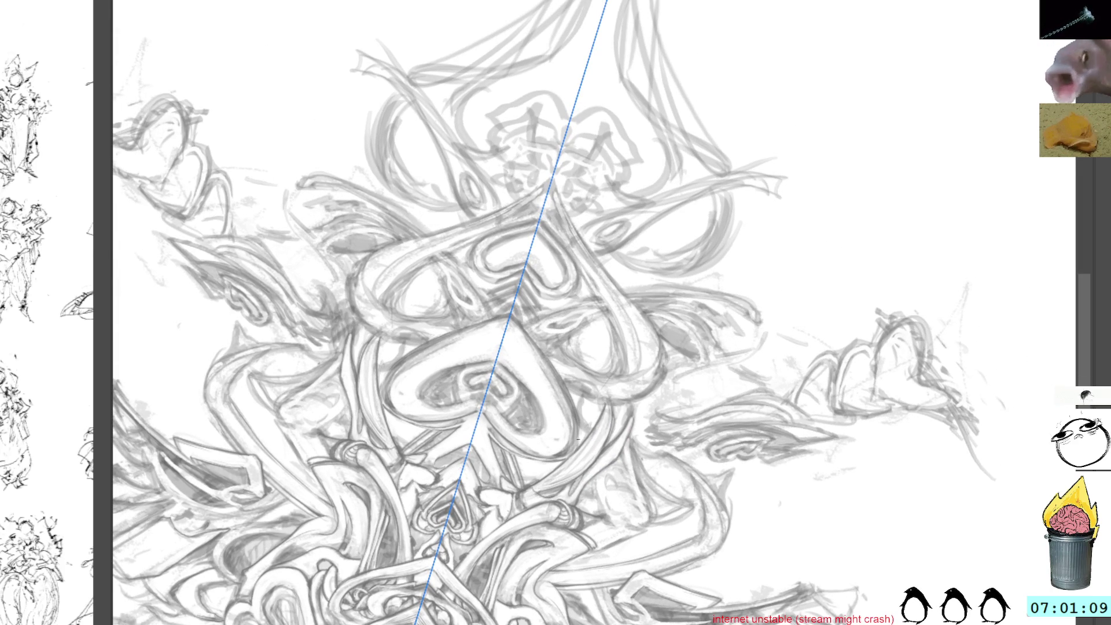
{"action": "left_click_drag", "start_coordinate": [577, 307], "coordinate": [585, 345]}
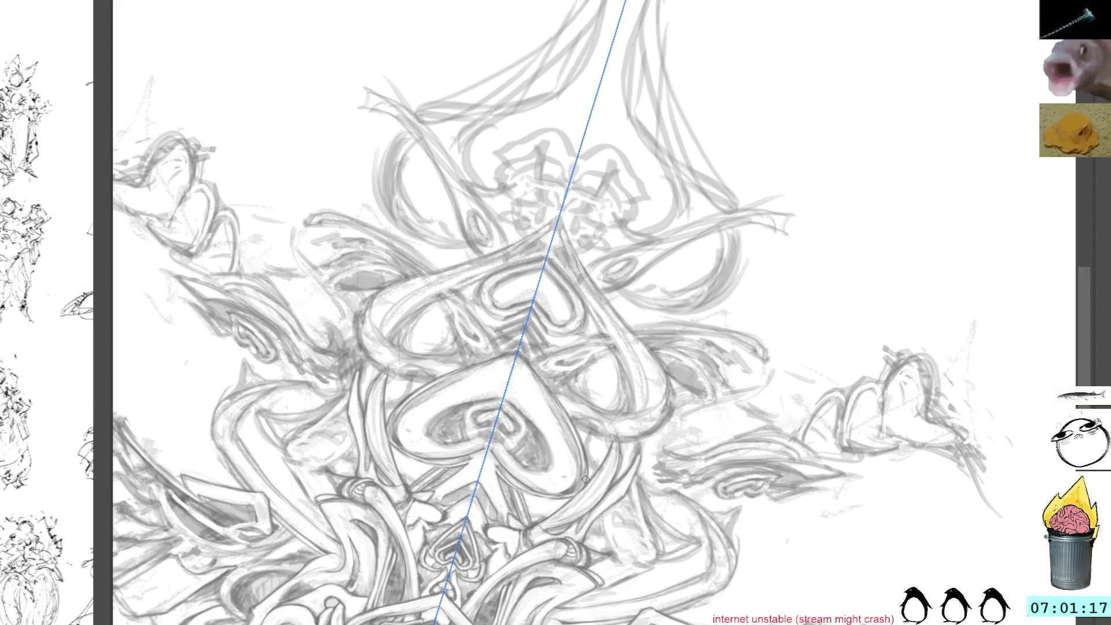
{"action": "key", "text": "ctrl+z"}
{"action": "mouse_move", "coordinate": [605, 234]}
{"action": "left_mouse_down"}
{"action": "mouse_move", "coordinate": [625, 255]}
{"action": "mouse_move", "coordinate": [559, 287]}
{"action": "mouse_move", "coordinate": [587, 328]}
{"action": "left_mouse_up"}
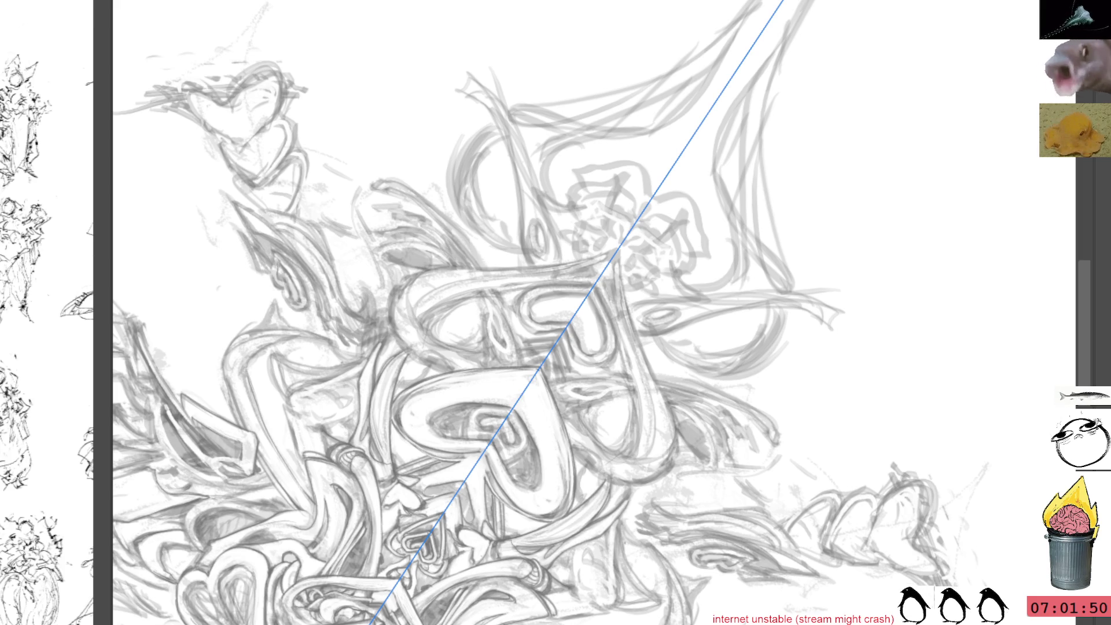
{"action": "mouse_move", "coordinate": [669, 218]}
{"action": "left_mouse_down"}
{"action": "mouse_move", "coordinate": [670, 284]}
{"action": "mouse_move", "coordinate": [551, 51]}
{"action": "left_mouse_up"}
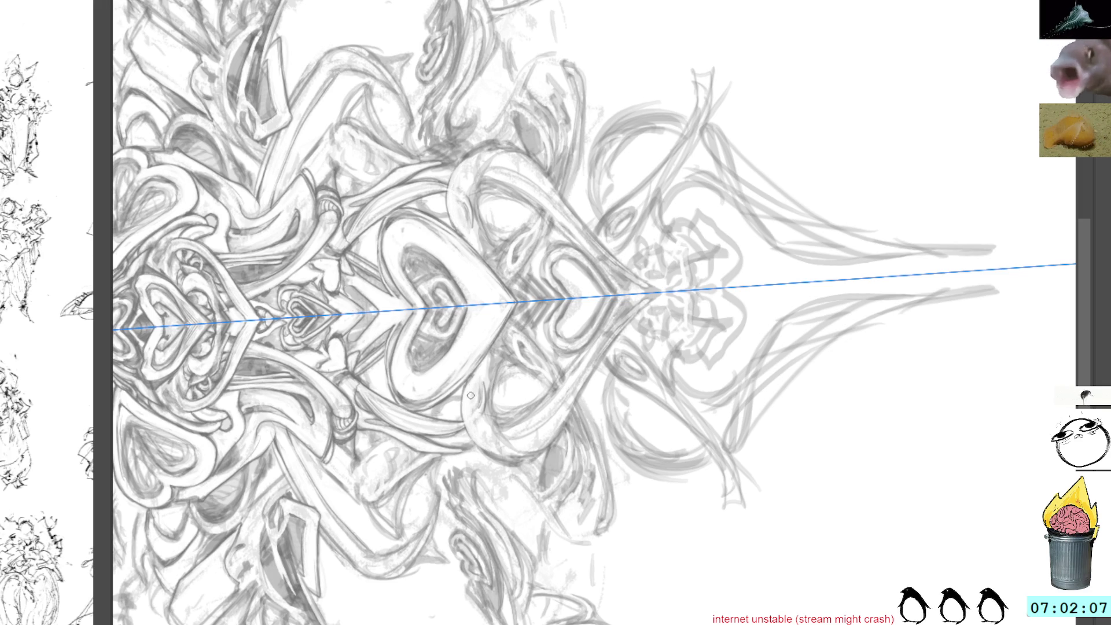
{"action": "left_click_drag", "start_coordinate": [660, 325], "coordinate": [598, 228]}
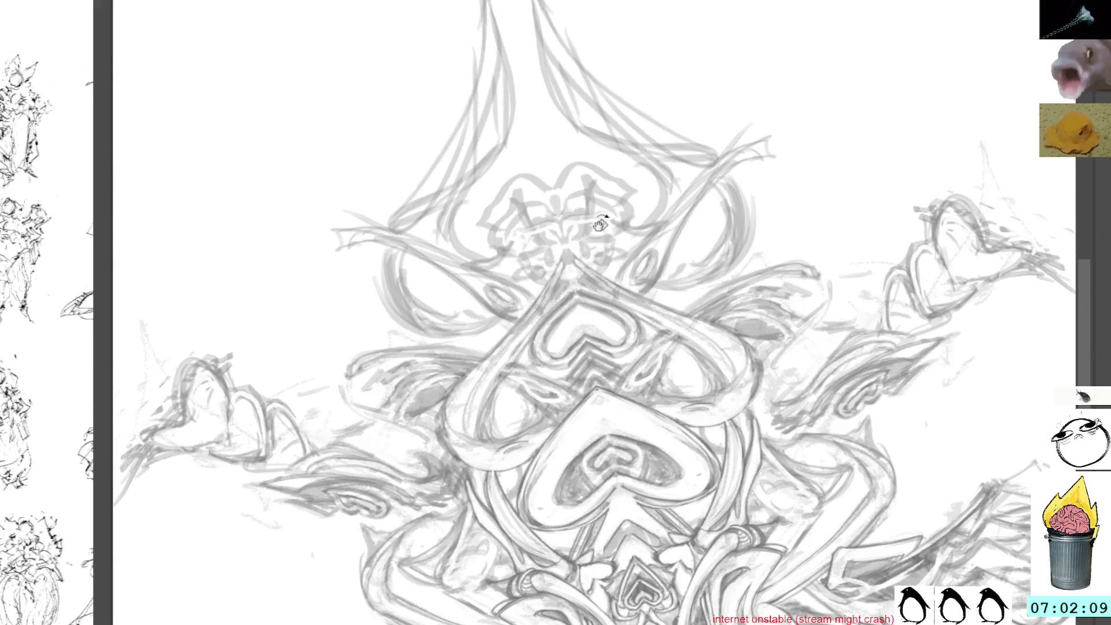
{"action": "mouse_move", "coordinate": [811, 251]}
{"action": "left_mouse_down"}
{"action": "mouse_move", "coordinate": [499, 283]}
{"action": "mouse_move", "coordinate": [581, 285]}
{"action": "left_mouse_up"}
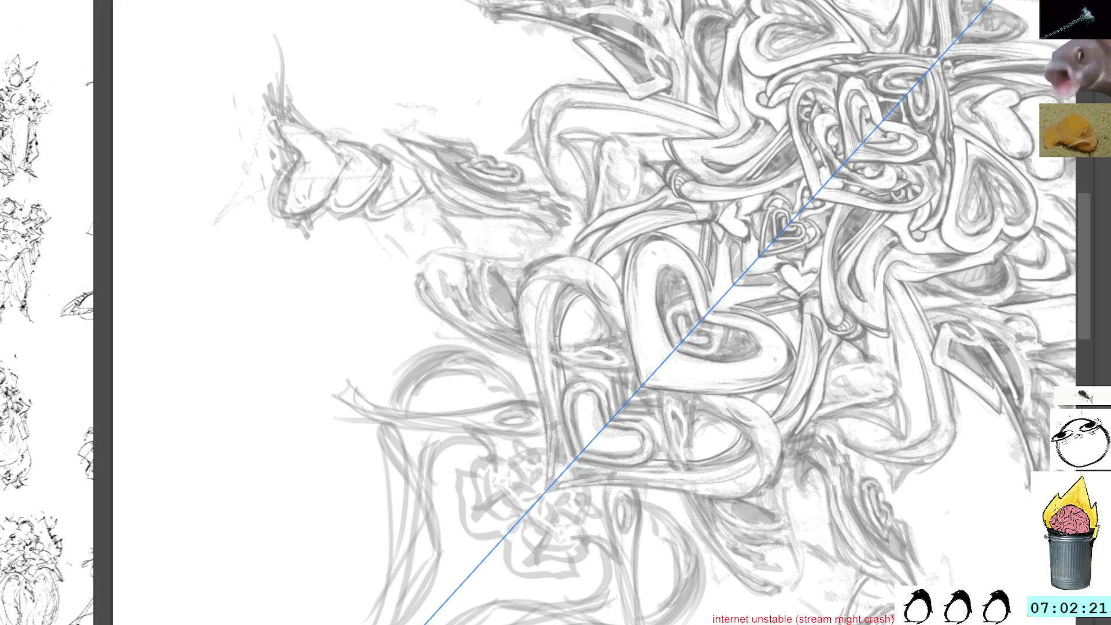
Step: Angle the view and draw a mirrored pencil stroke beside the central hearts
{"action": "key", "text": "b"}
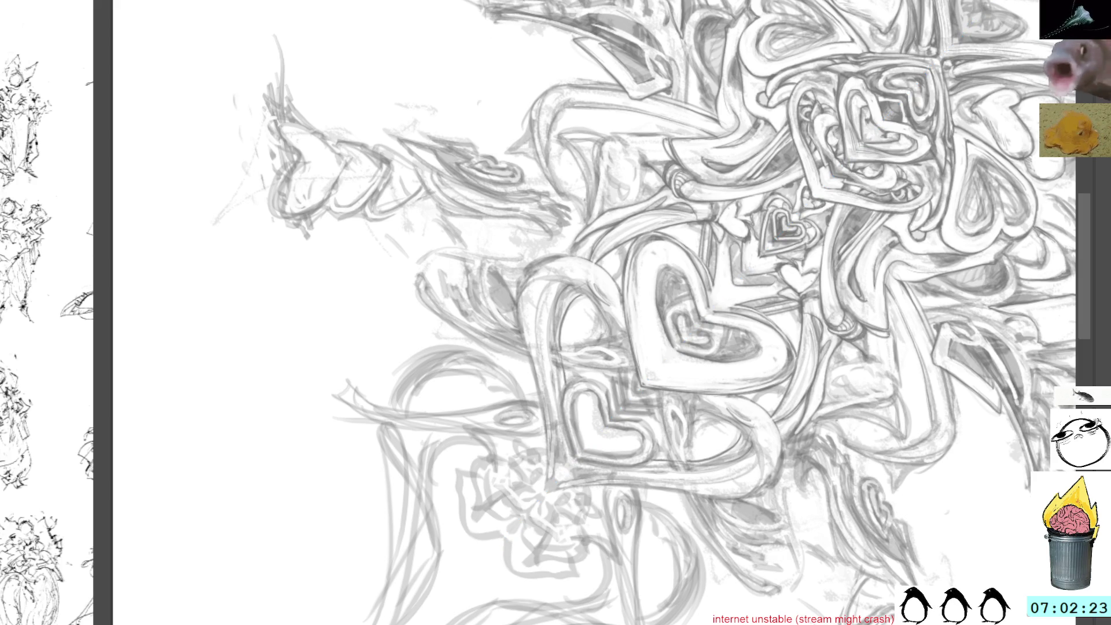
{"action": "key", "text": "5"}
{"action": "left_click_drag", "start_coordinate": [600, 269], "coordinate": [596, 231]}
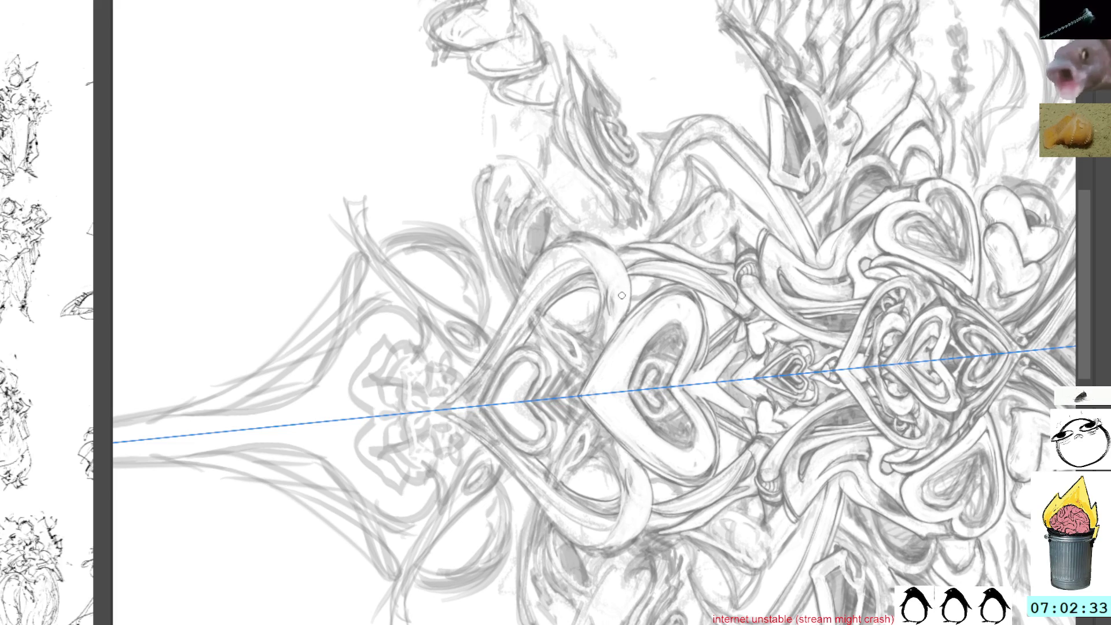
{"action": "mouse_move", "coordinate": [621, 278]}
{"action": "left_mouse_down"}
{"action": "mouse_move", "coordinate": [549, 168]}
{"action": "mouse_move", "coordinate": [620, 205]}
{"action": "mouse_move", "coordinate": [545, 320]}
{"action": "left_mouse_up"}
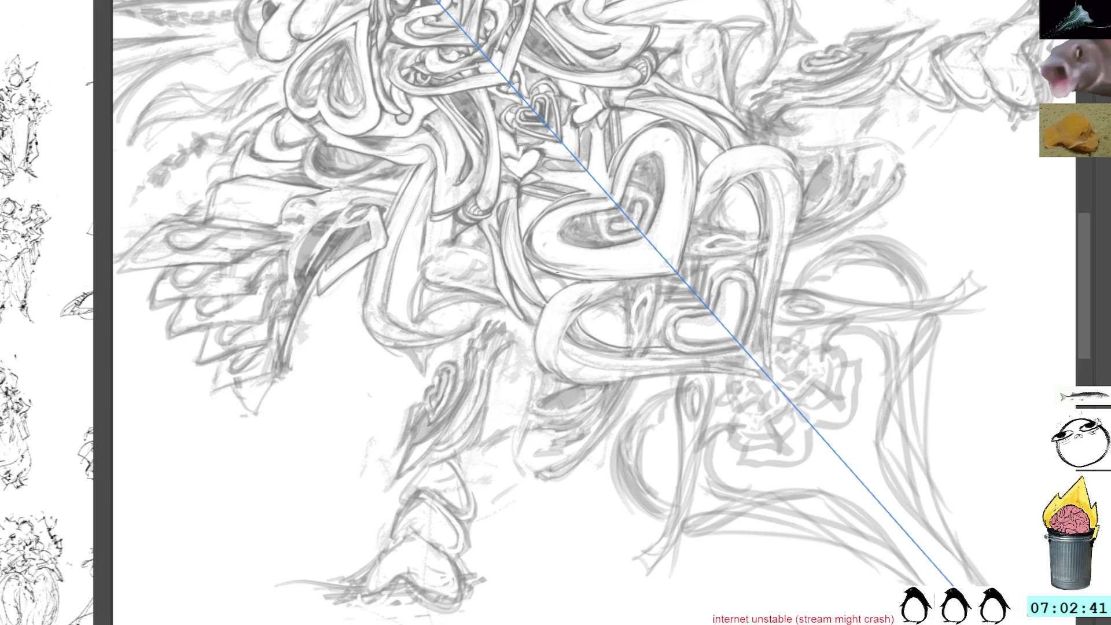
{"action": "left_click_drag", "start_coordinate": [670, 304], "coordinate": [595, 190]}
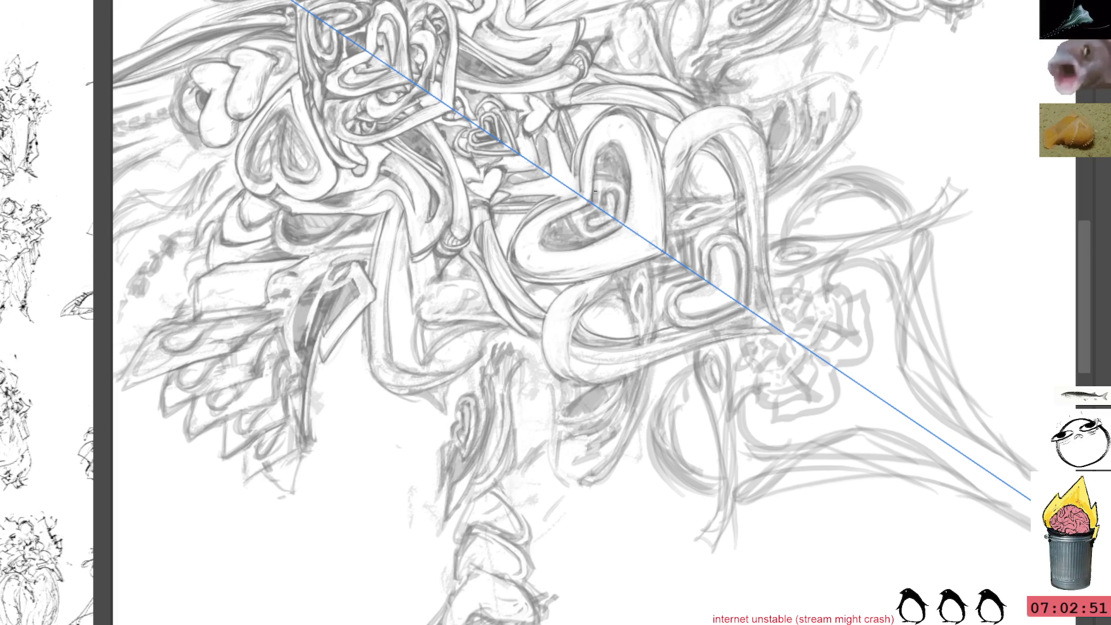
{"action": "left_click_drag", "start_coordinate": [649, 249], "coordinate": [590, 257]}
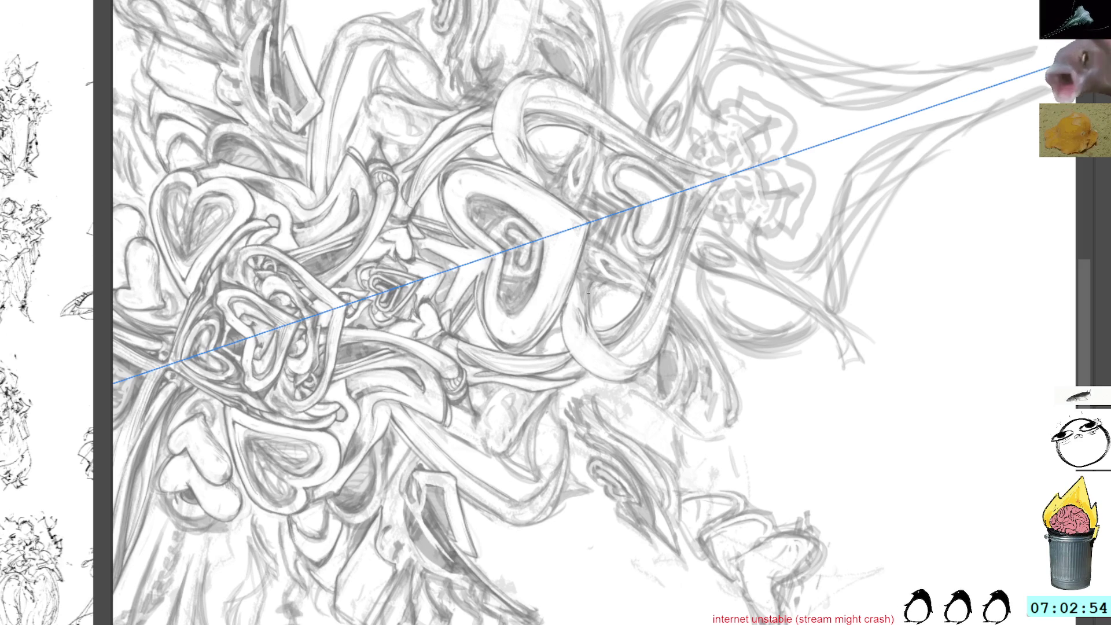
{"action": "mouse_move", "coordinate": [588, 308]}
{"action": "left_mouse_down"}
{"action": "mouse_move", "coordinate": [638, 156]}
{"action": "mouse_move", "coordinate": [627, 35]}
{"action": "left_mouse_up"}
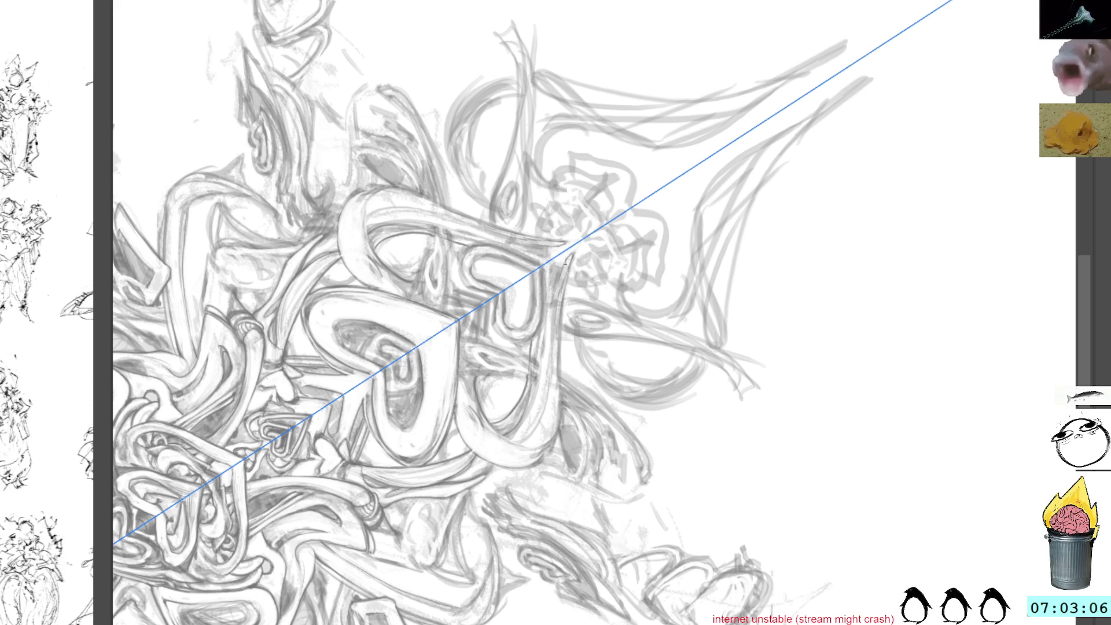
{"action": "left_click_drag", "start_coordinate": [574, 256], "coordinate": [559, 405]}
Step: Bring the symmetric heart drawing upright and centred in the view
{"action": "scroll", "coordinate": [573, 342], "scroll_direction": "down", "scroll_amount": 2}
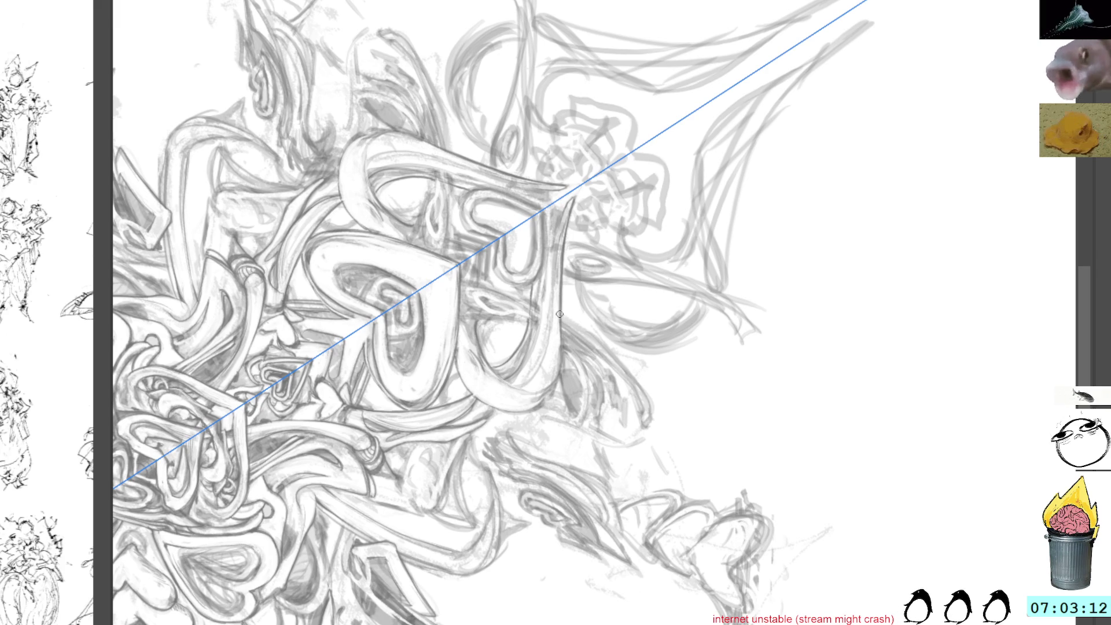
{"action": "key", "text": "r"}
{"action": "mouse_move", "coordinate": [674, 240]}
{"action": "left_mouse_down"}
{"action": "mouse_move", "coordinate": [663, 226]}
{"action": "mouse_move", "coordinate": [570, 342]}
{"action": "mouse_move", "coordinate": [588, 328]}
{"action": "left_mouse_up"}
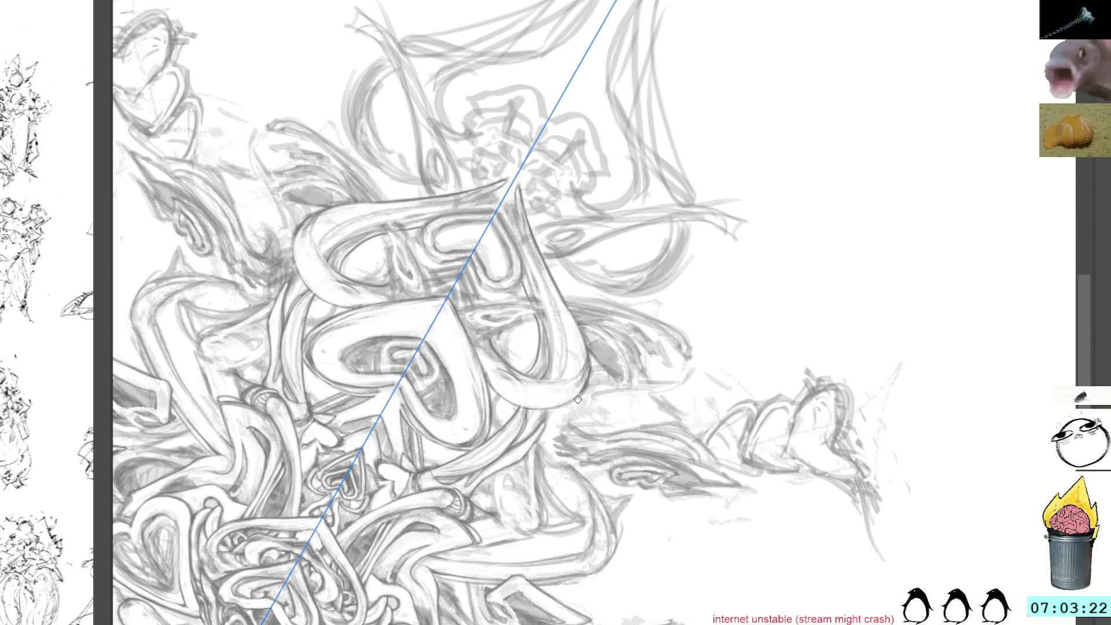
{"action": "key", "text": "ctrl+z"}
{"action": "mouse_move", "coordinate": [655, 184]}
{"action": "left_mouse_down"}
{"action": "mouse_move", "coordinate": [643, 167]}
{"action": "mouse_move", "coordinate": [622, 183]}
{"action": "left_mouse_up"}
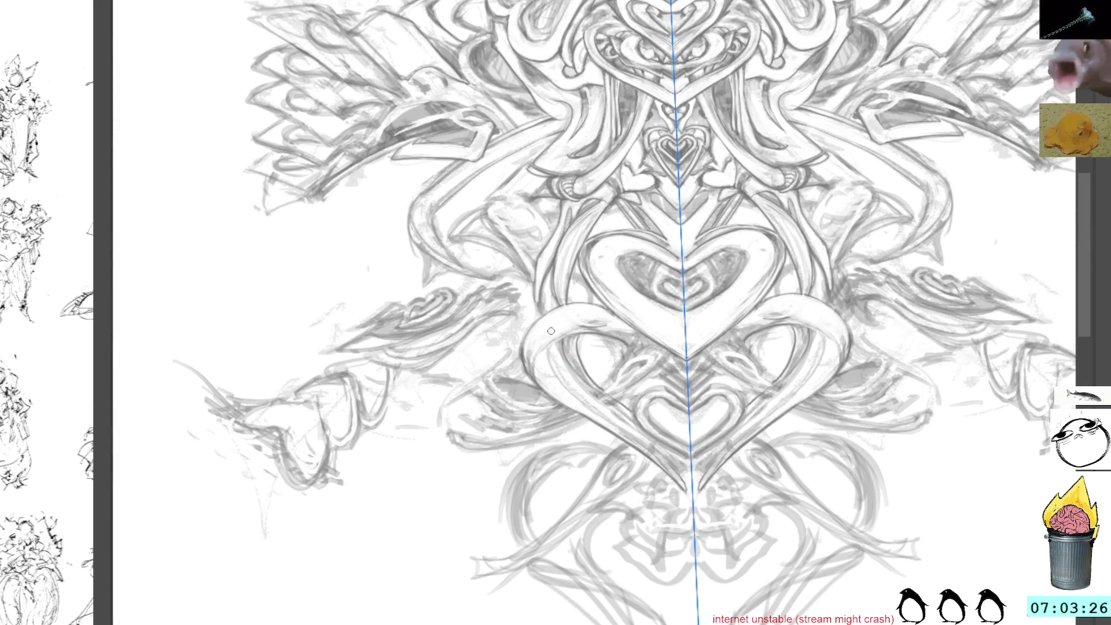
Step: Paint darker strokes over the central heart's left lobe, mirrored onto the right lobe
{"action": "left_click_drag", "start_coordinate": [559, 355], "coordinate": [590, 408]}
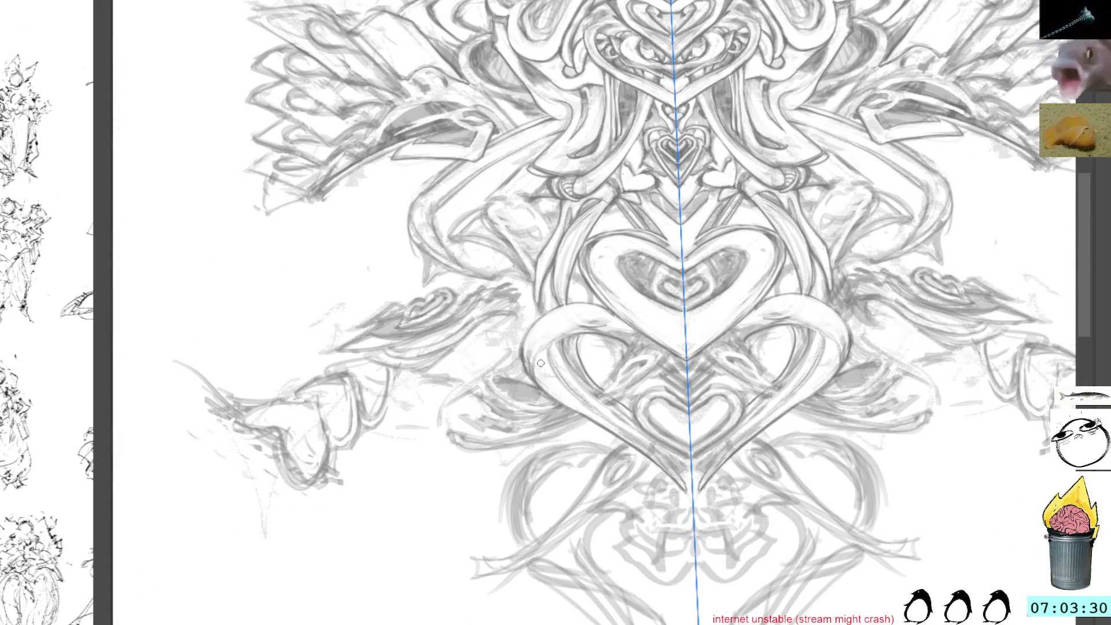
{"action": "left_click_drag", "start_coordinate": [546, 350], "coordinate": [588, 343]}
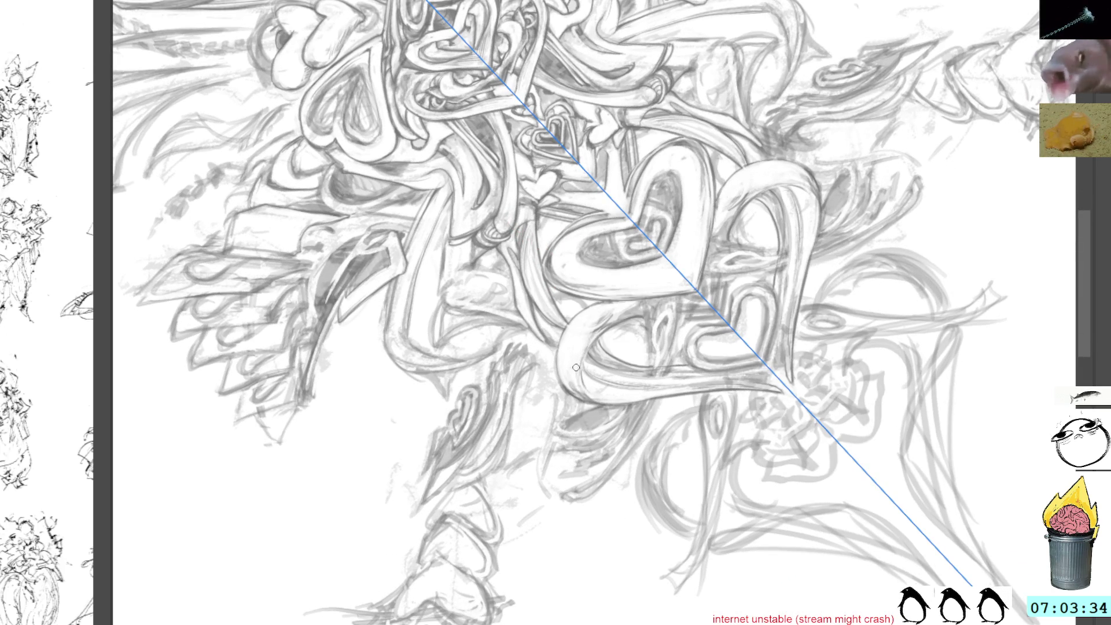
{"action": "mouse_move", "coordinate": [581, 378]}
{"action": "left_mouse_down"}
{"action": "mouse_move", "coordinate": [649, 354]}
{"action": "mouse_move", "coordinate": [593, 324]}
{"action": "left_mouse_up"}
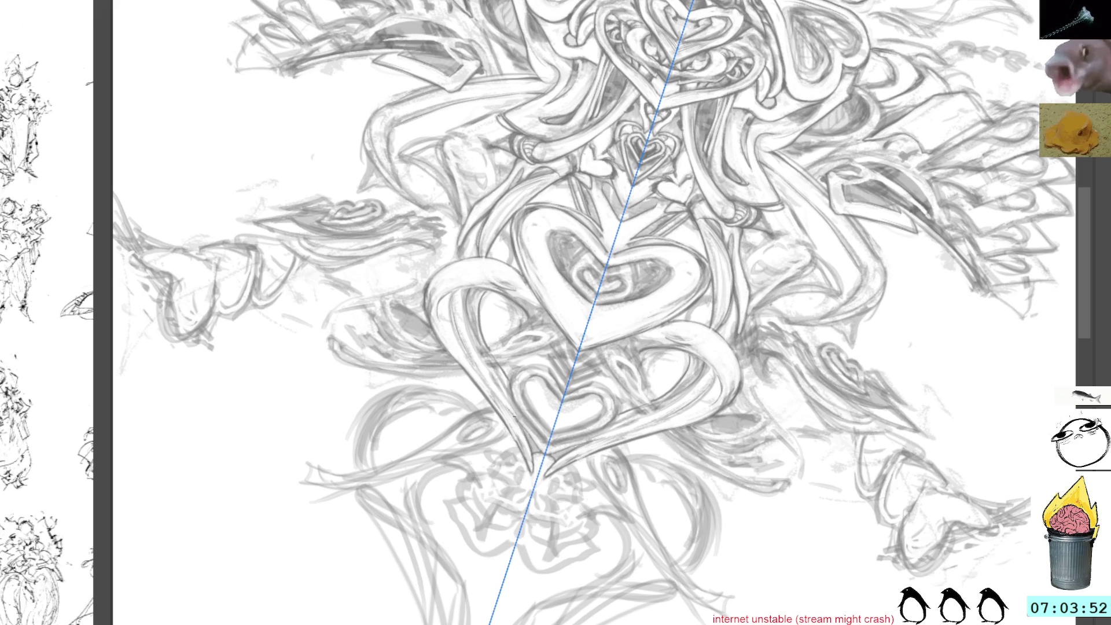
{"action": "scroll", "coordinate": [509, 328], "scroll_direction": "up", "scroll_amount": 1}
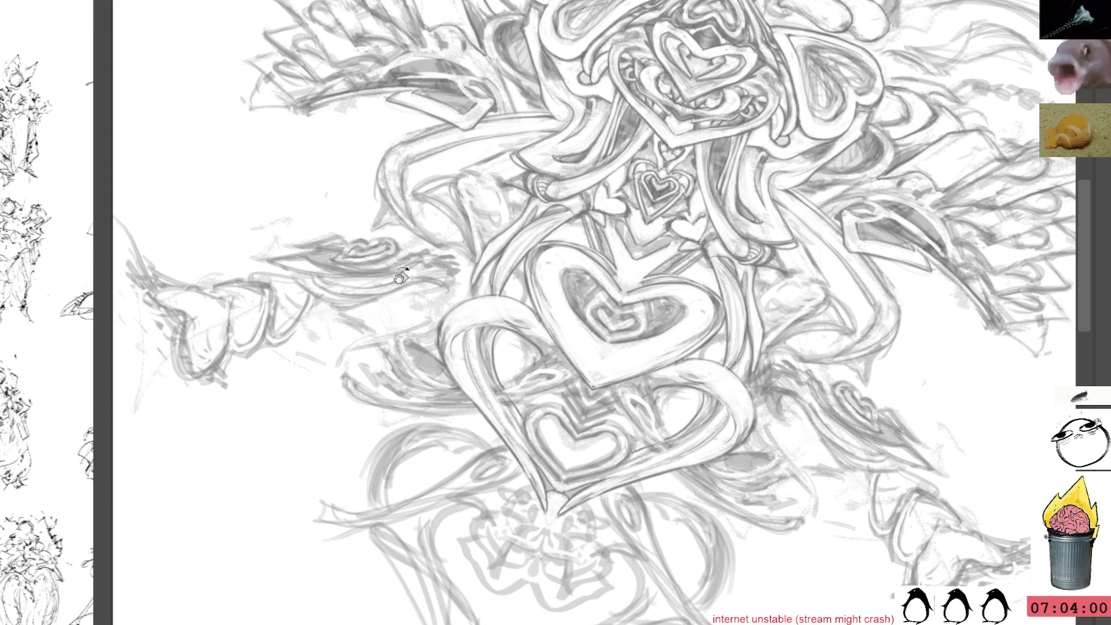
{"action": "key", "text": "5"}
{"action": "left_click_drag", "start_coordinate": [431, 116], "coordinate": [430, 172]}
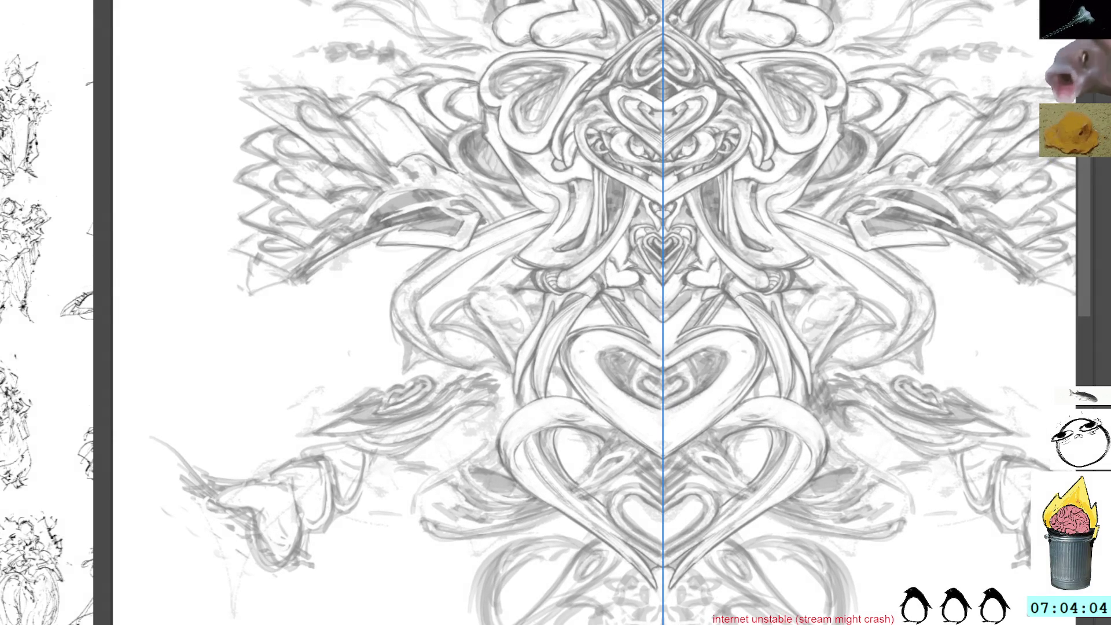
{"action": "left_click_drag", "start_coordinate": [867, 125], "coordinate": [666, 150]}
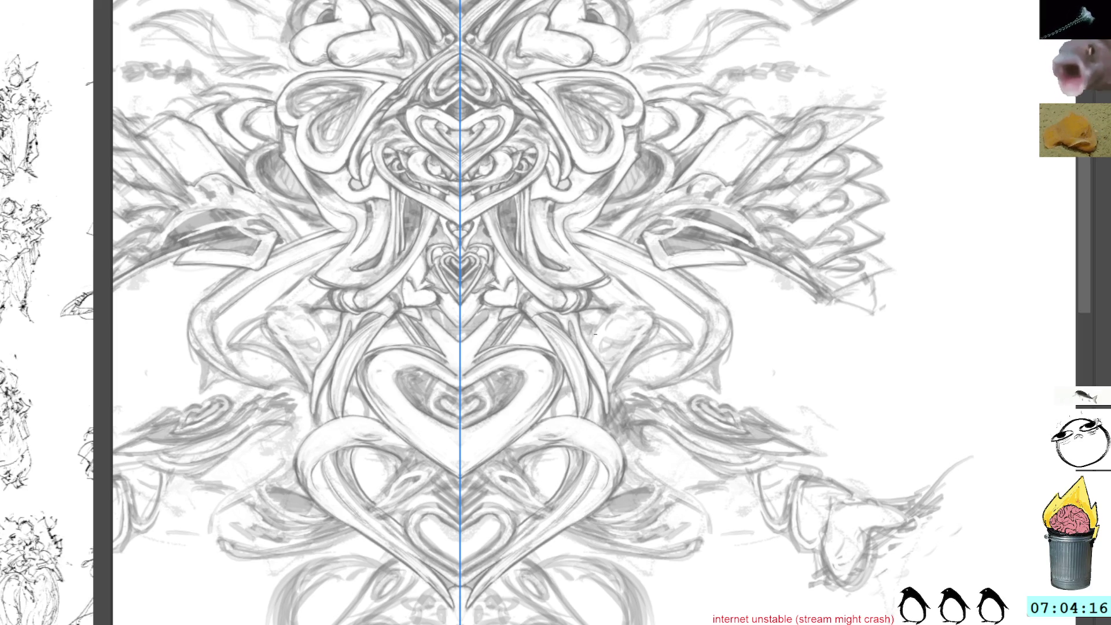
{"action": "mouse_move", "coordinate": [657, 191]}
{"action": "left_mouse_down"}
{"action": "mouse_move", "coordinate": [642, 220]}
{"action": "mouse_move", "coordinate": [529, 326]}
{"action": "left_mouse_up"}
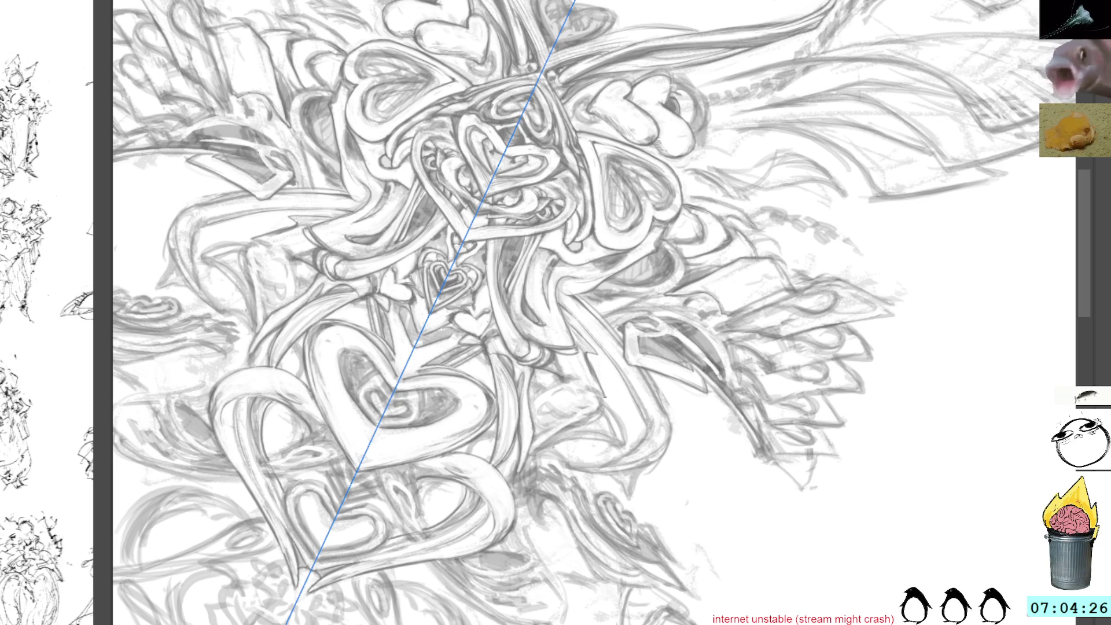
{"action": "left_click_drag", "start_coordinate": [602, 399], "coordinate": [584, 224]}
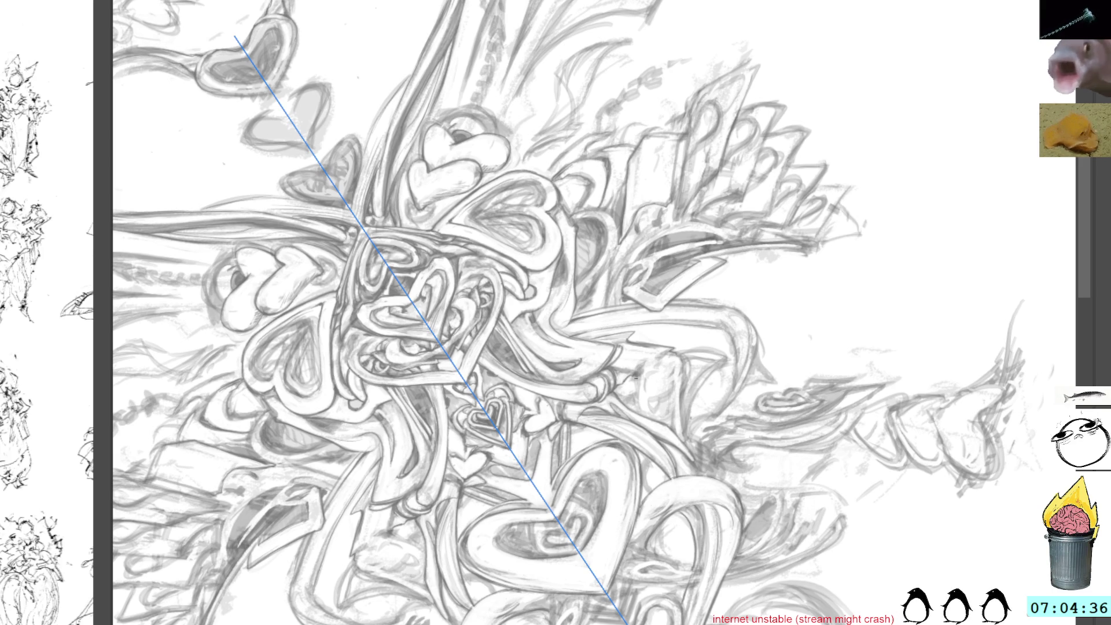
{"action": "key", "text": "Escape"}
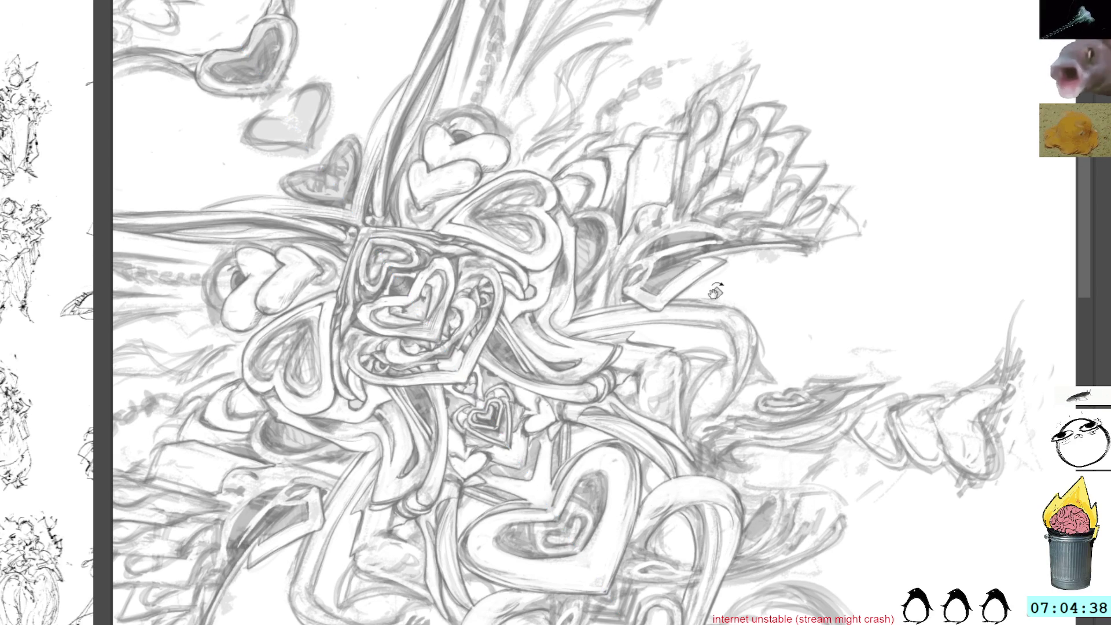
{"action": "left_click_drag", "start_coordinate": [722, 272], "coordinate": [707, 275]}
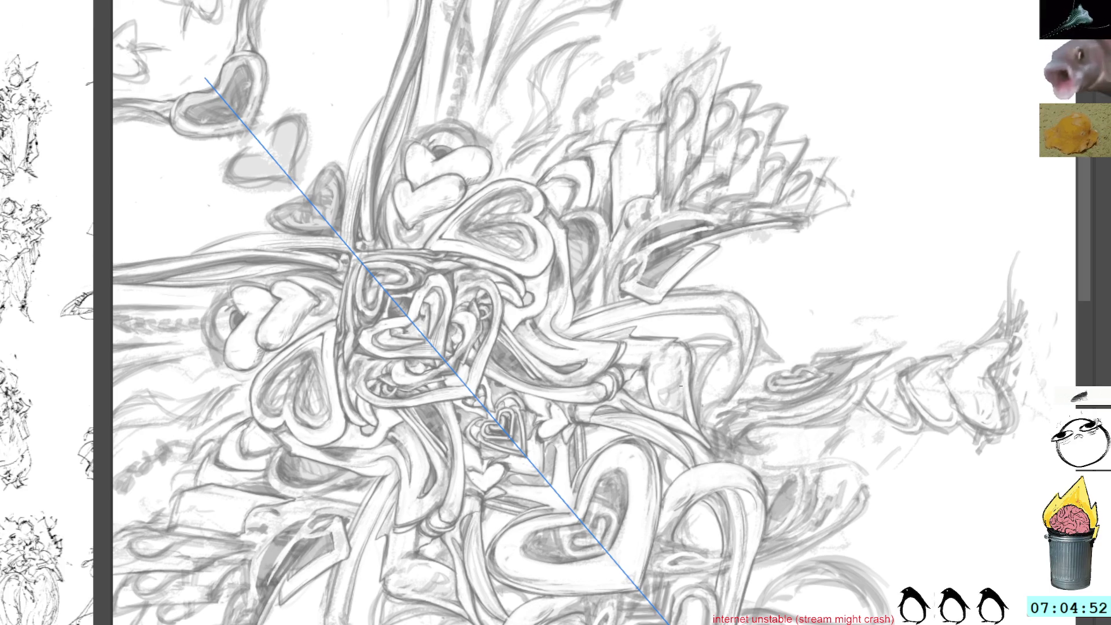
{"action": "left_click_drag", "start_coordinate": [682, 374], "coordinate": [691, 301]}
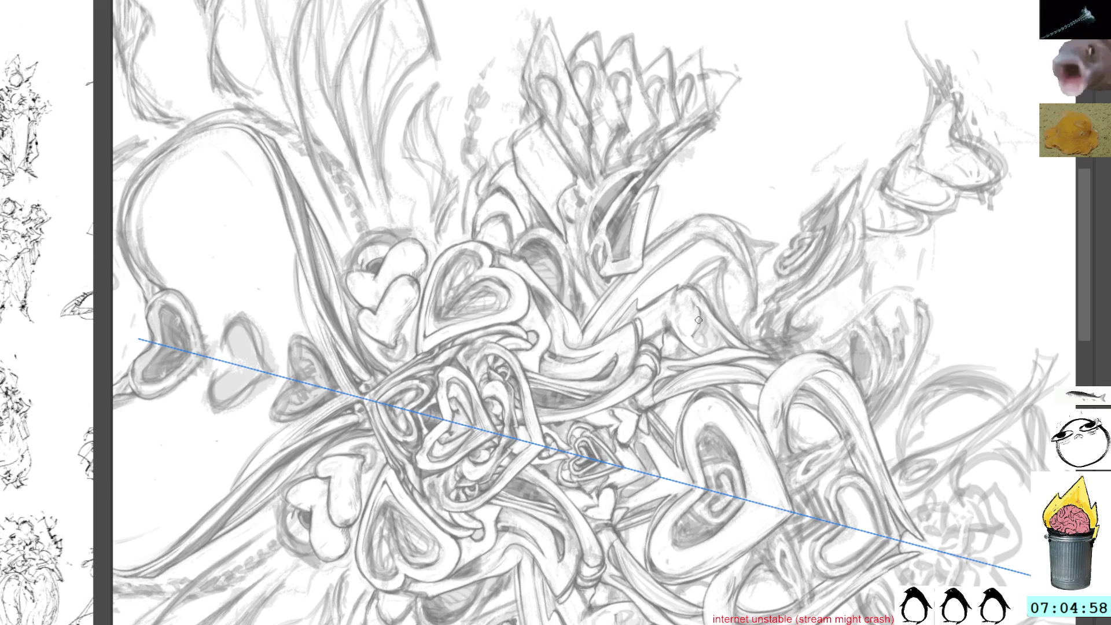
{"action": "key", "text": "space"}
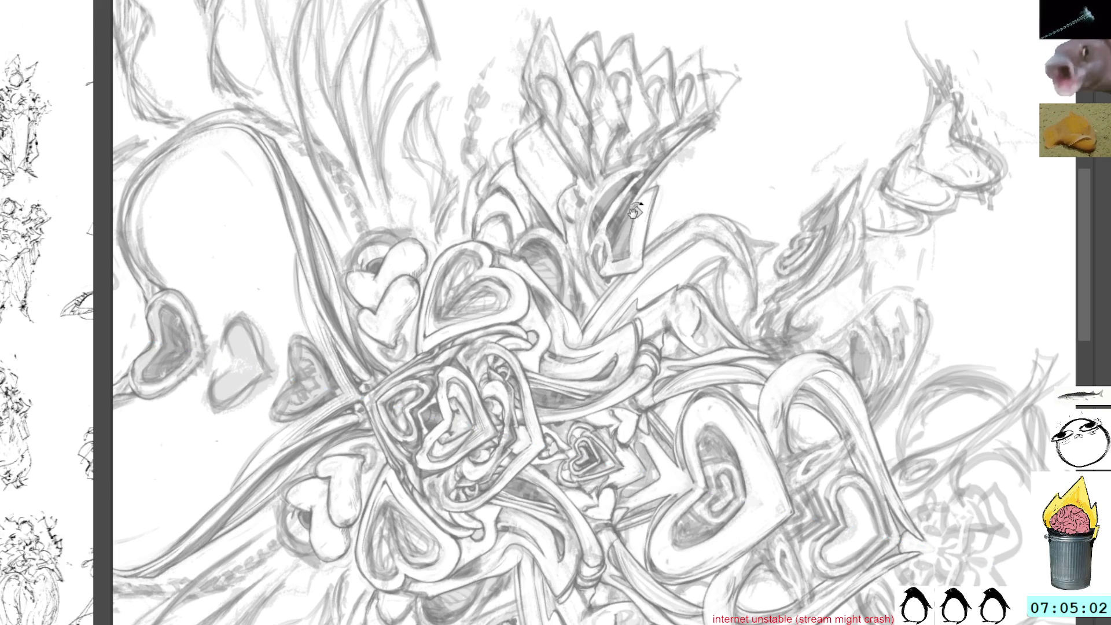
{"action": "key", "text": "5"}
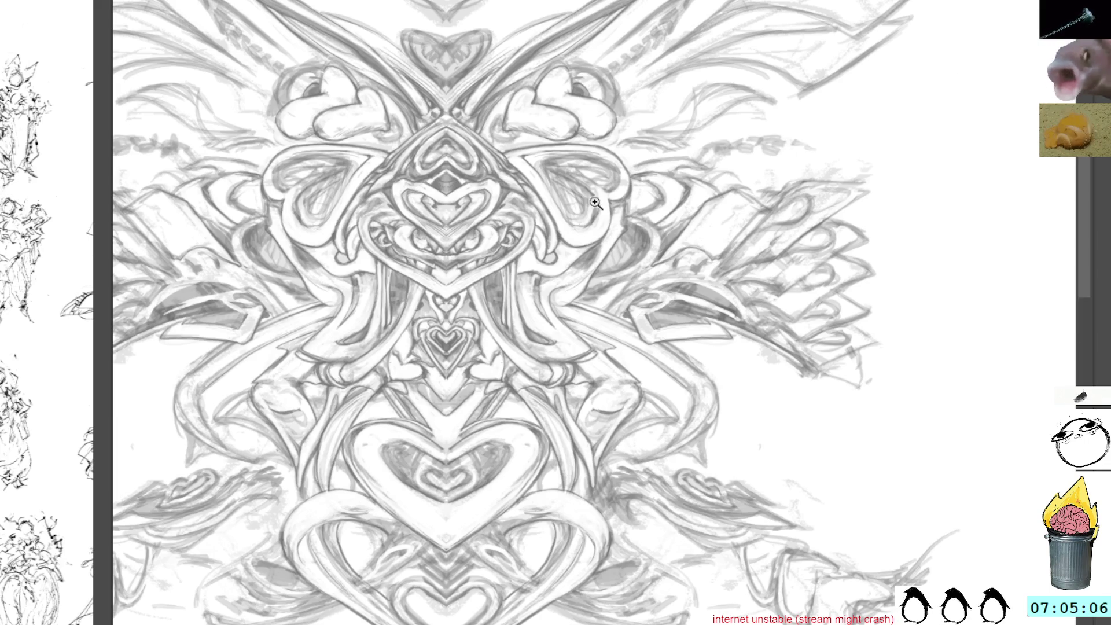
Step: Zoom out to the left wing, add one short mirrored stroke, and erase faint stray marks
{"action": "left_click", "coordinate": [277, 36]}
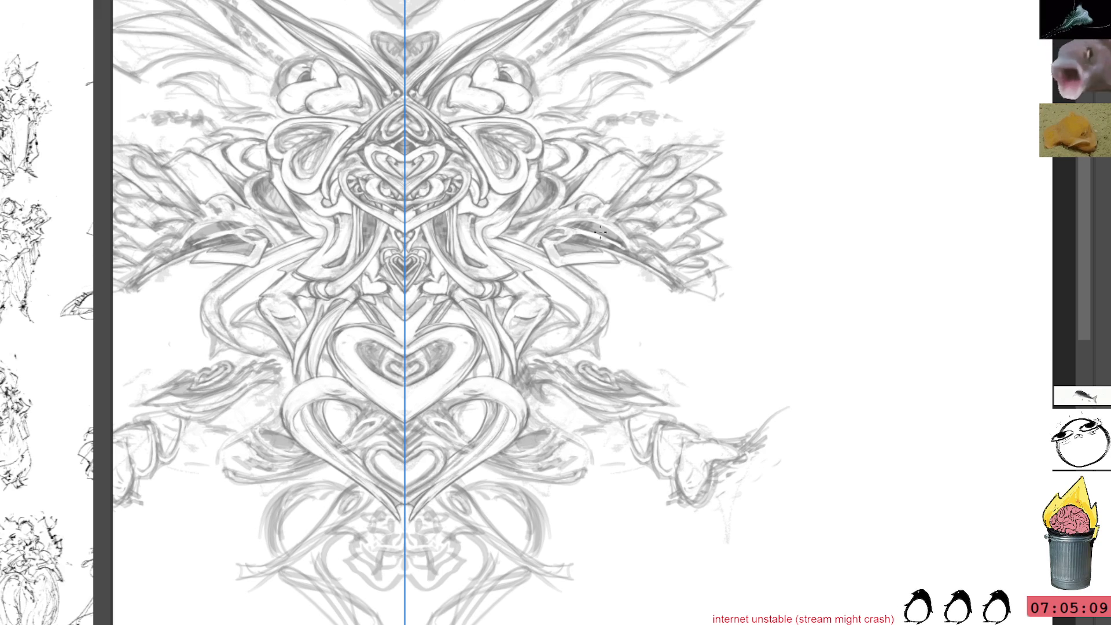
{"action": "scroll", "coordinate": [627, 268], "scroll_direction": "up", "scroll_amount": 2}
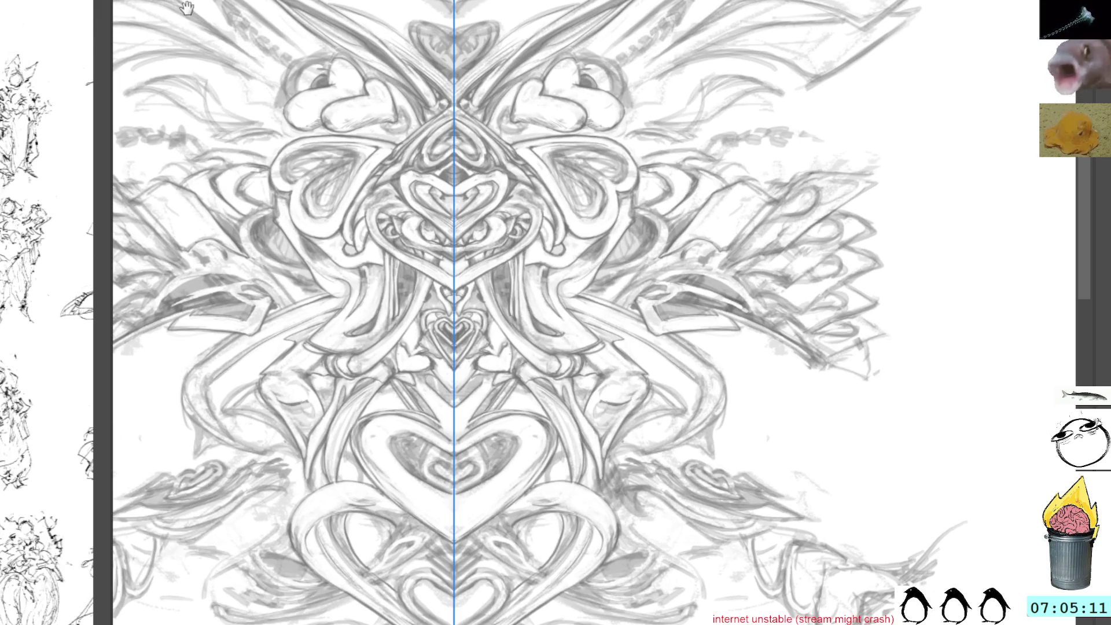
{"action": "mouse_move", "coordinate": [339, 213]}
{"action": "left_mouse_down"}
{"action": "mouse_move", "coordinate": [550, 178]}
{"action": "mouse_move", "coordinate": [743, 126]}
{"action": "mouse_move", "coordinate": [602, 219]}
{"action": "left_mouse_up"}
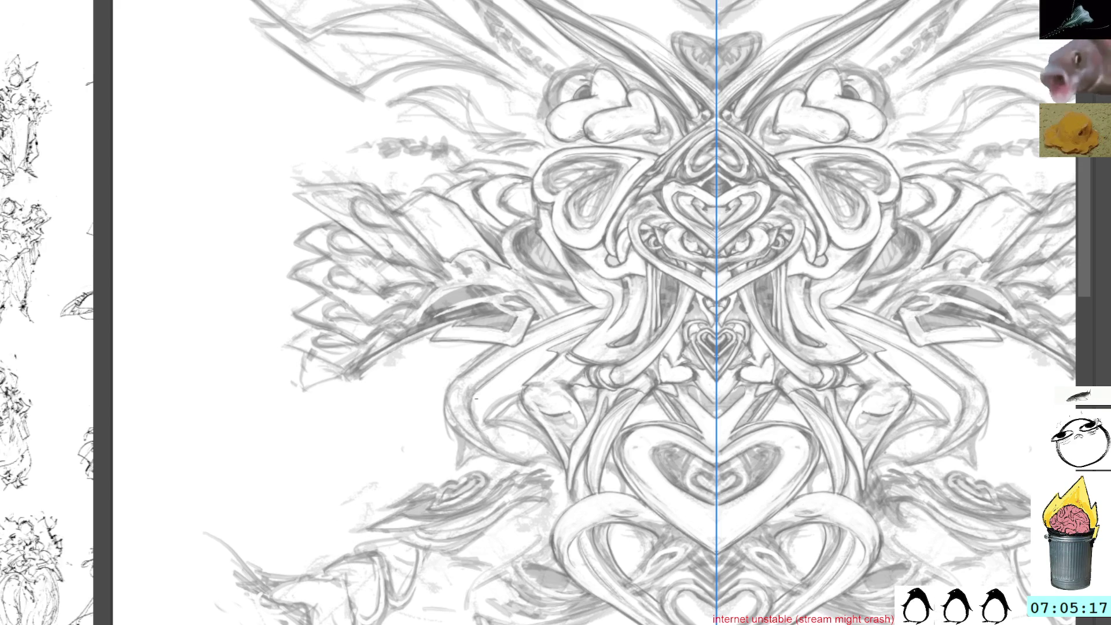
{"action": "mouse_move", "coordinate": [483, 436]}
{"action": "left_mouse_down"}
{"action": "mouse_move", "coordinate": [505, 456]}
{"action": "mouse_move", "coordinate": [523, 441]}
{"action": "mouse_move", "coordinate": [496, 432]}
{"action": "left_mouse_up"}
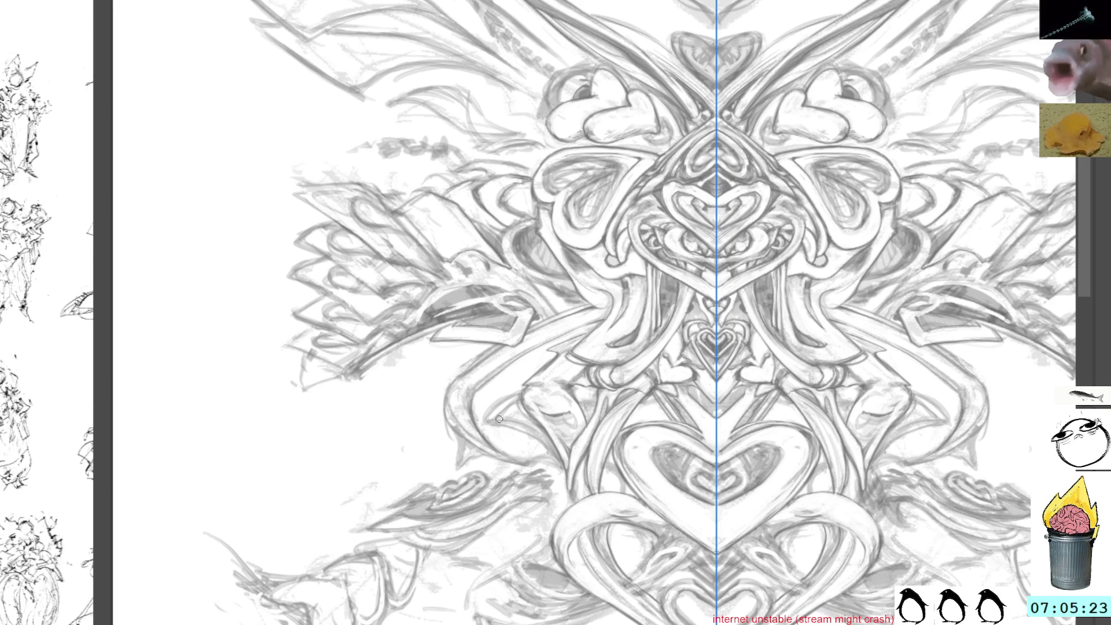
{"action": "mouse_move", "coordinate": [477, 401]}
{"action": "left_mouse_down"}
{"action": "mouse_move", "coordinate": [492, 443]}
{"action": "mouse_move", "coordinate": [486, 400]}
{"action": "left_mouse_up"}
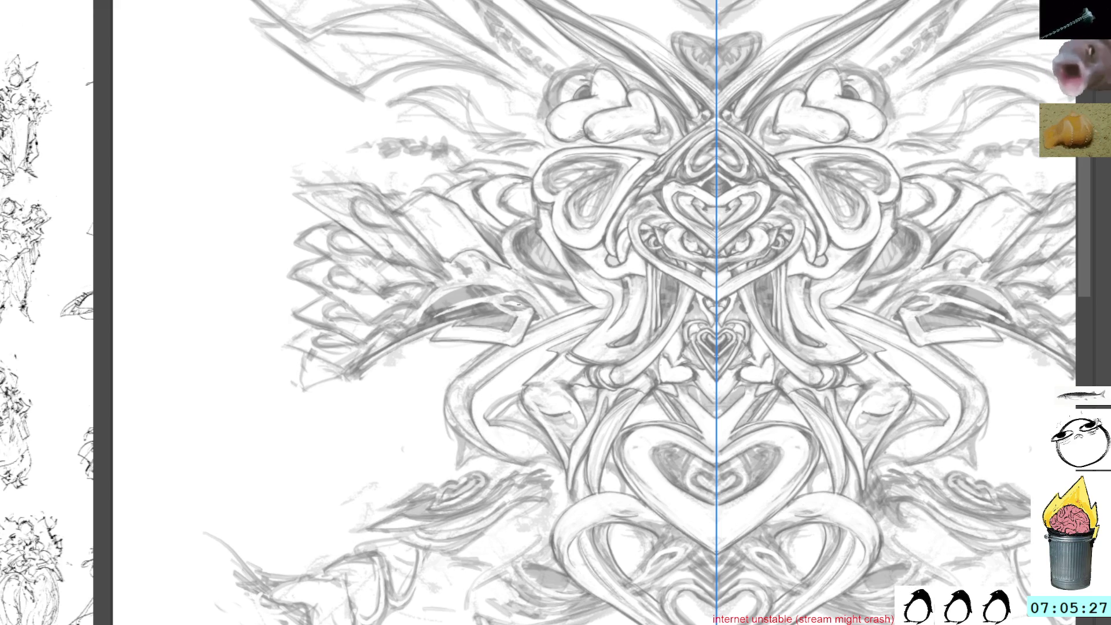
{"action": "left_click_drag", "start_coordinate": [633, 235], "coordinate": [657, 276]}
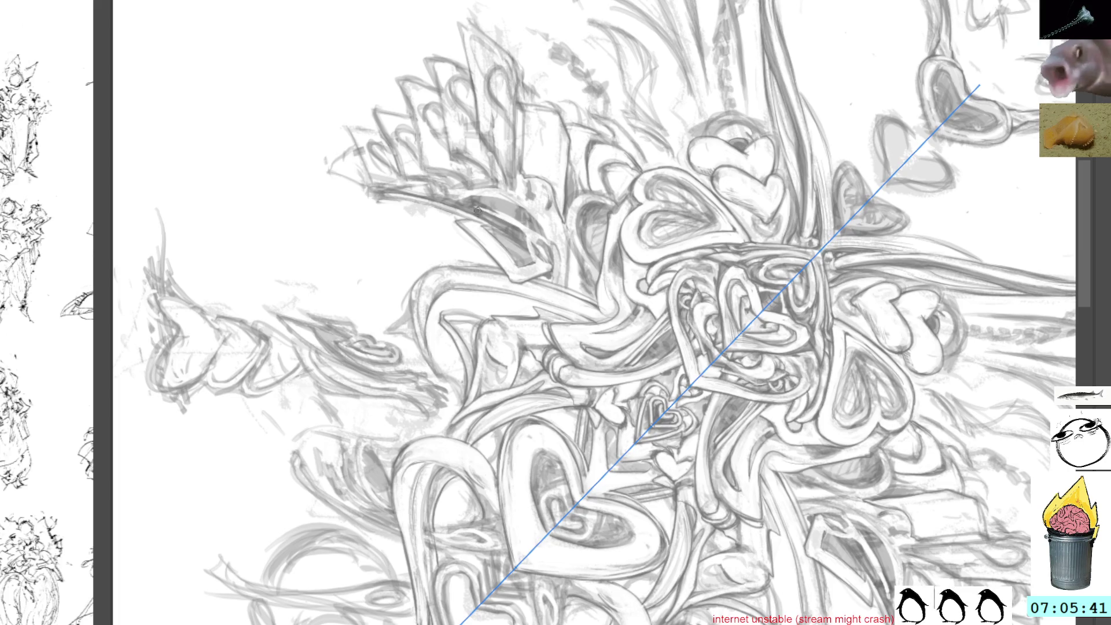
{"action": "key", "text": "ctrl+bracketright"}
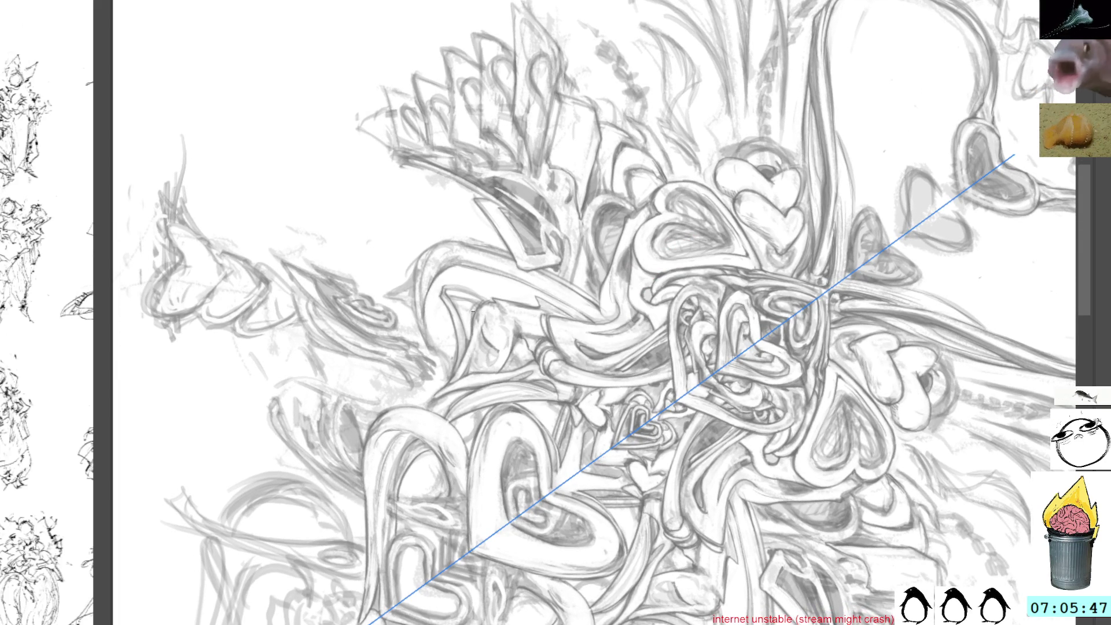
{"action": "mouse_move", "coordinate": [578, 324]}
{"action": "left_mouse_down"}
{"action": "mouse_move", "coordinate": [595, 285]}
{"action": "mouse_move", "coordinate": [479, 288]}
{"action": "mouse_move", "coordinate": [486, 307]}
{"action": "mouse_move", "coordinate": [443, 304]}
{"action": "left_mouse_up"}
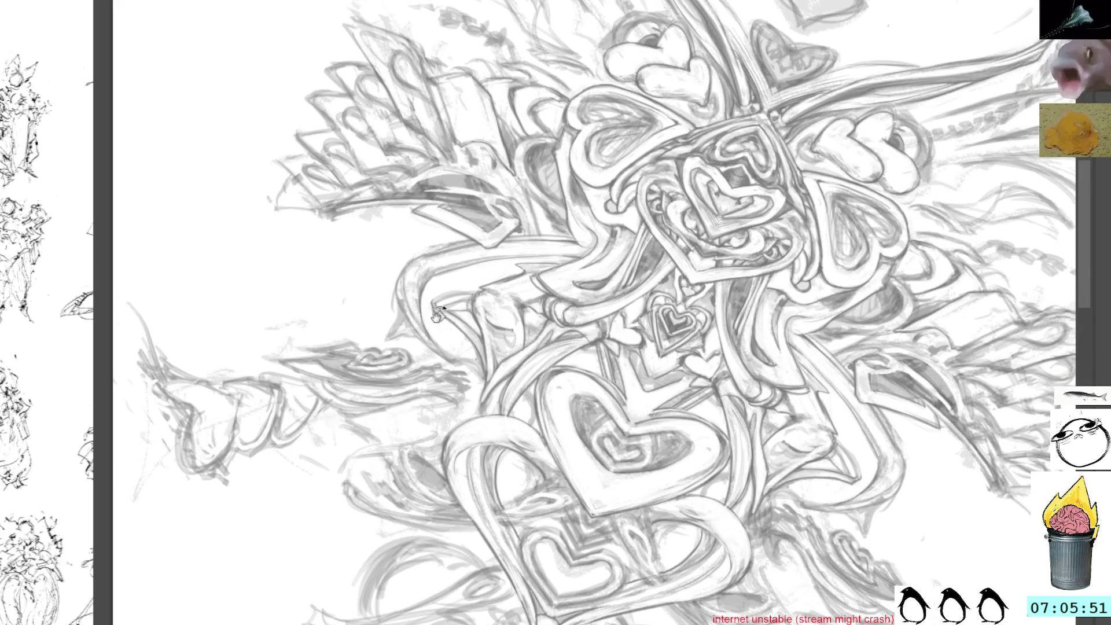
{"action": "left_click_drag", "start_coordinate": [436, 376], "coordinate": [584, 320]}
{"action": "mouse_move", "coordinate": [498, 165]}
{"action": "left_mouse_down"}
{"action": "mouse_move", "coordinate": [481, 263]}
{"action": "mouse_move", "coordinate": [514, 173]}
{"action": "mouse_move", "coordinate": [577, 119]}
{"action": "mouse_move", "coordinate": [414, 260]}
{"action": "mouse_move", "coordinate": [446, 365]}
{"action": "left_mouse_up"}
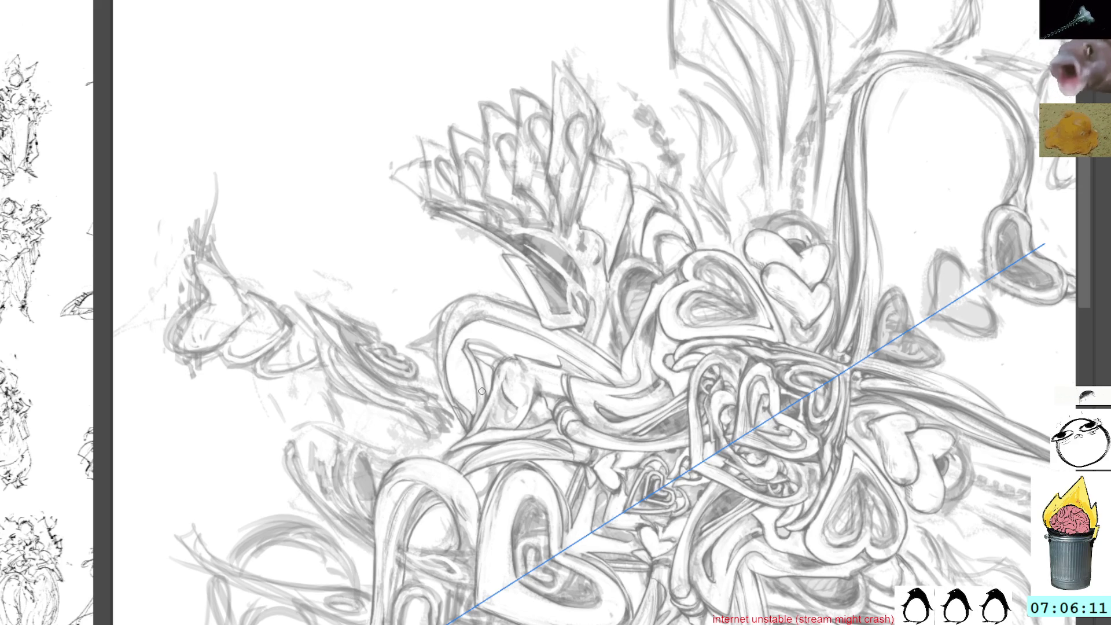
{"action": "mouse_move", "coordinate": [504, 319]}
{"action": "left_mouse_down"}
{"action": "mouse_move", "coordinate": [489, 292]}
{"action": "mouse_move", "coordinate": [433, 330]}
{"action": "left_mouse_up"}
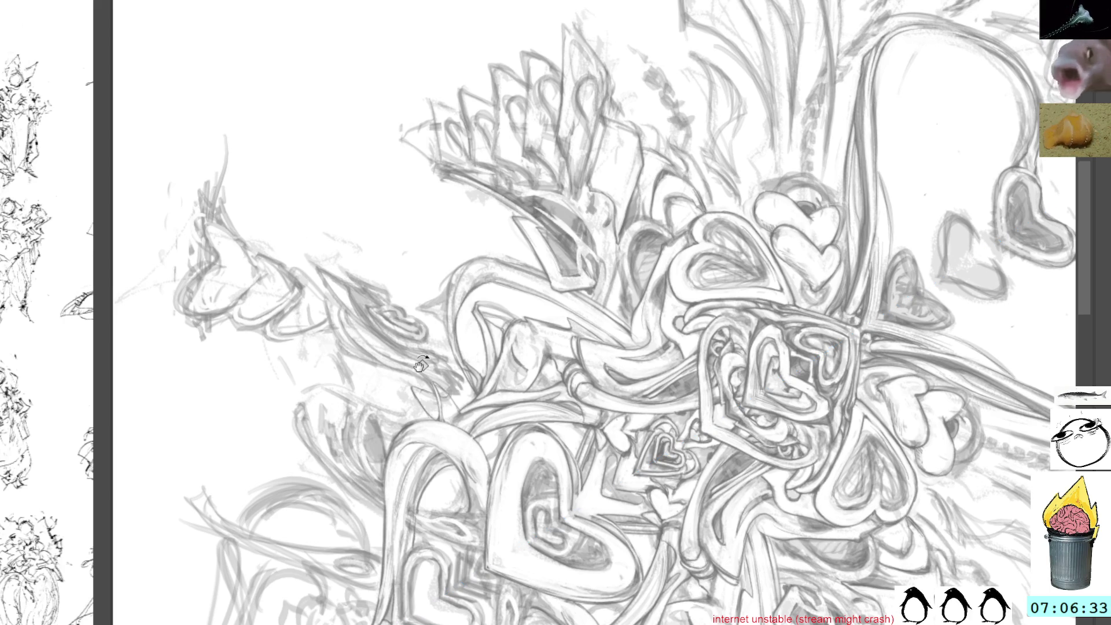
{"action": "key", "text": "5"}
{"action": "mouse_move", "coordinate": [878, 373]}
{"action": "left_mouse_down"}
{"action": "mouse_move", "coordinate": [792, 343]}
{"action": "mouse_move", "coordinate": [569, 182]}
{"action": "mouse_move", "coordinate": [783, 217]}
{"action": "mouse_move", "coordinate": [708, 218]}
{"action": "left_mouse_up"}
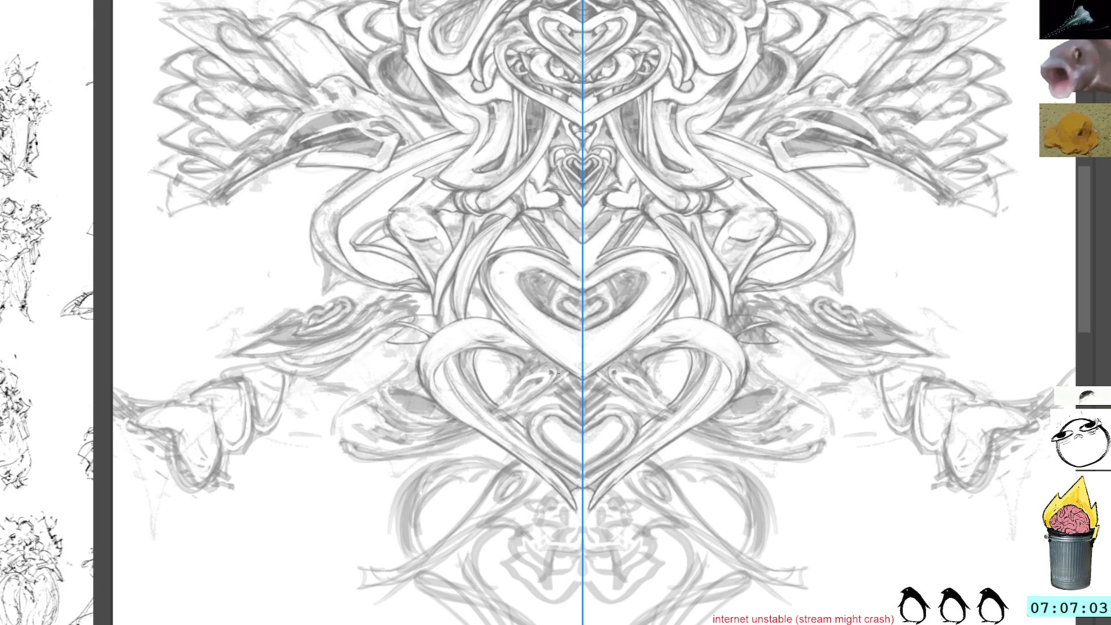
Step: Draw two small faint mirrored marks beneath the large central heart on the axis
{"action": "left_click_drag", "start_coordinate": [566, 379], "coordinate": [568, 382]}
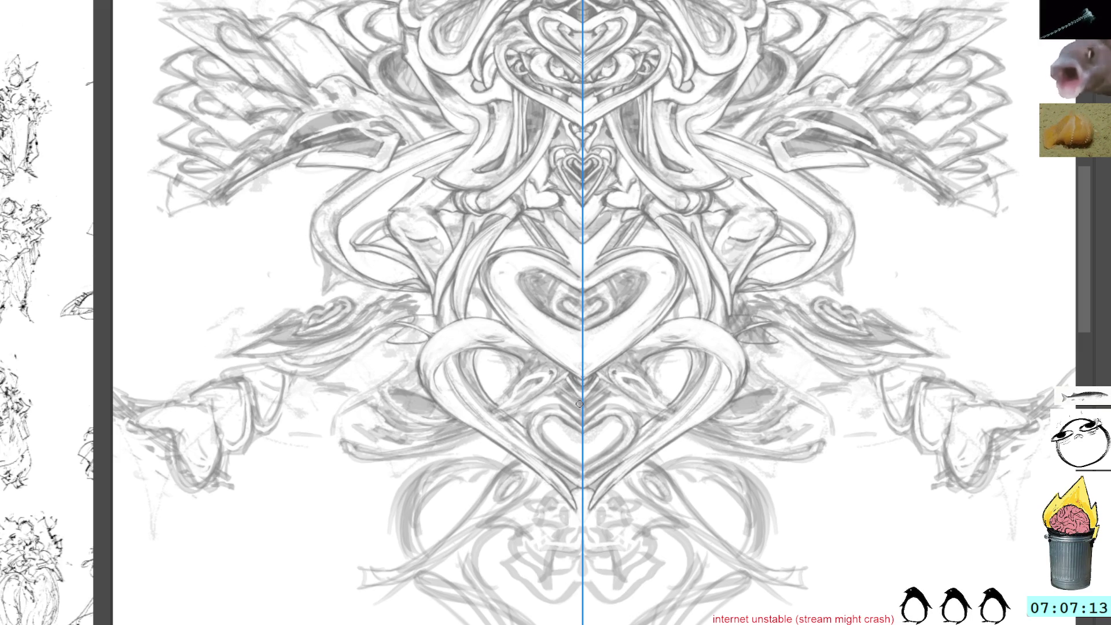
{"action": "left_click_drag", "start_coordinate": [561, 384], "coordinate": [576, 395]}
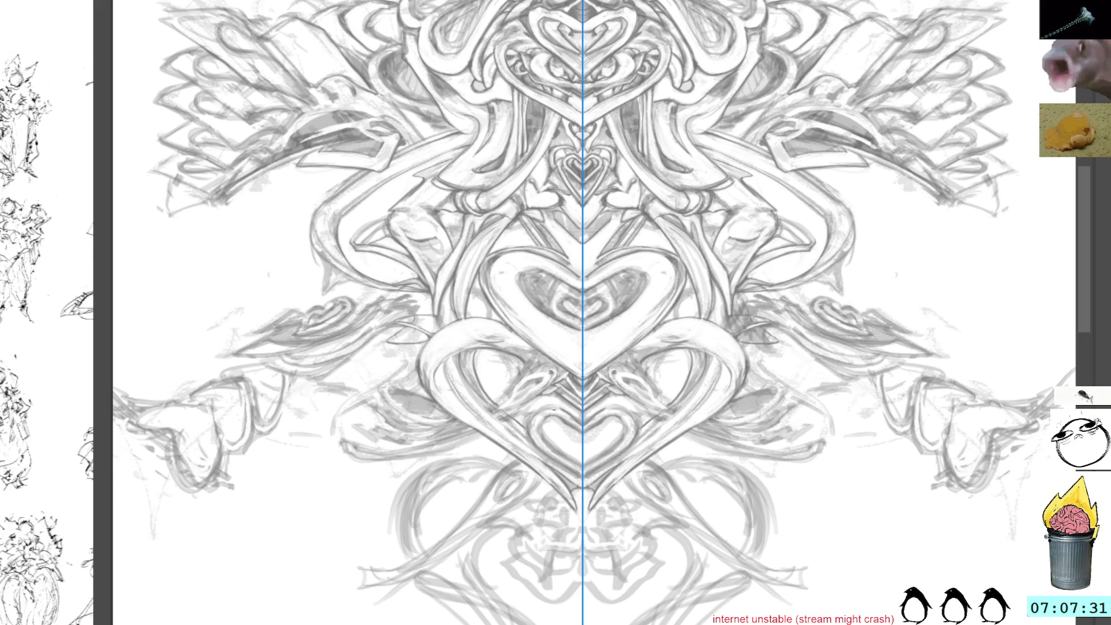
{"action": "left_click_drag", "start_coordinate": [570, 413], "coordinate": [535, 393]}
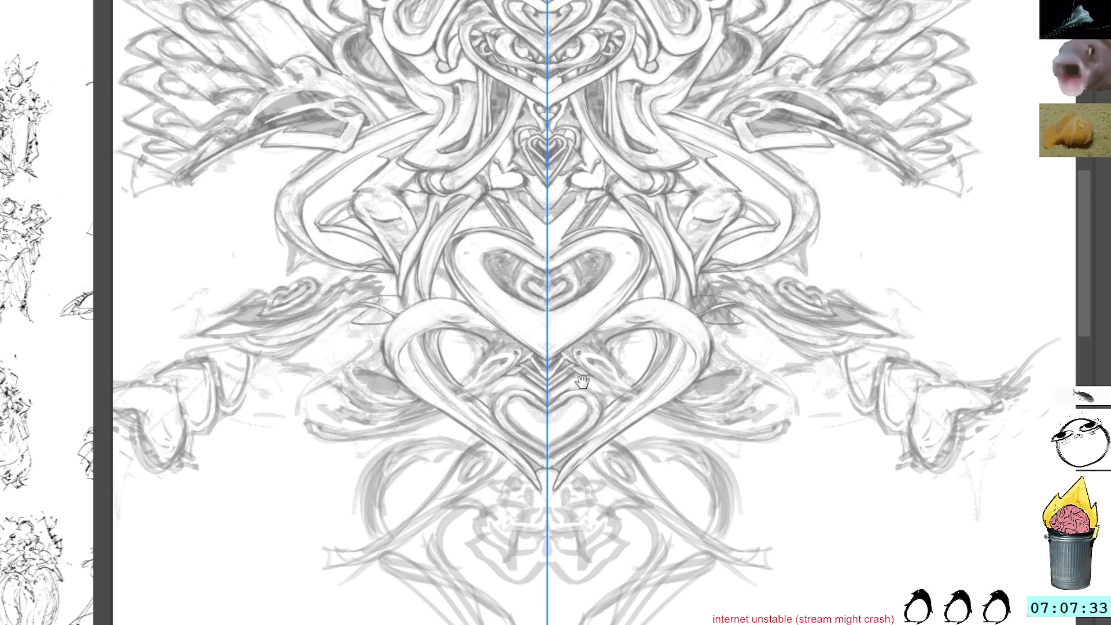
{"action": "left_click_drag", "start_coordinate": [617, 311], "coordinate": [598, 322]}
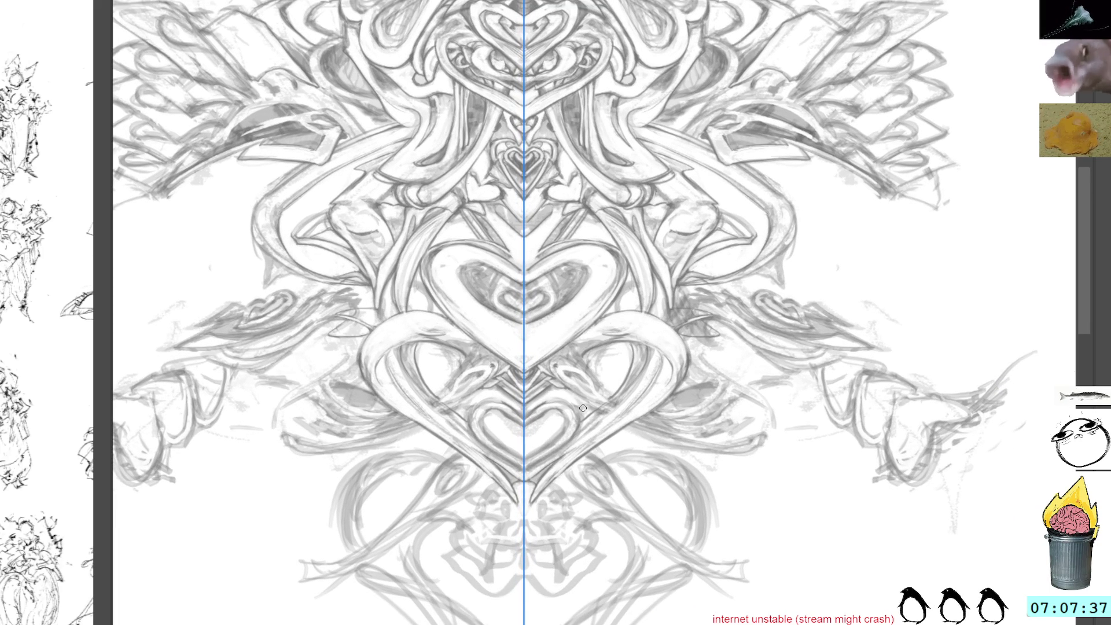
{"action": "left_click_drag", "start_coordinate": [581, 412], "coordinate": [688, 383]}
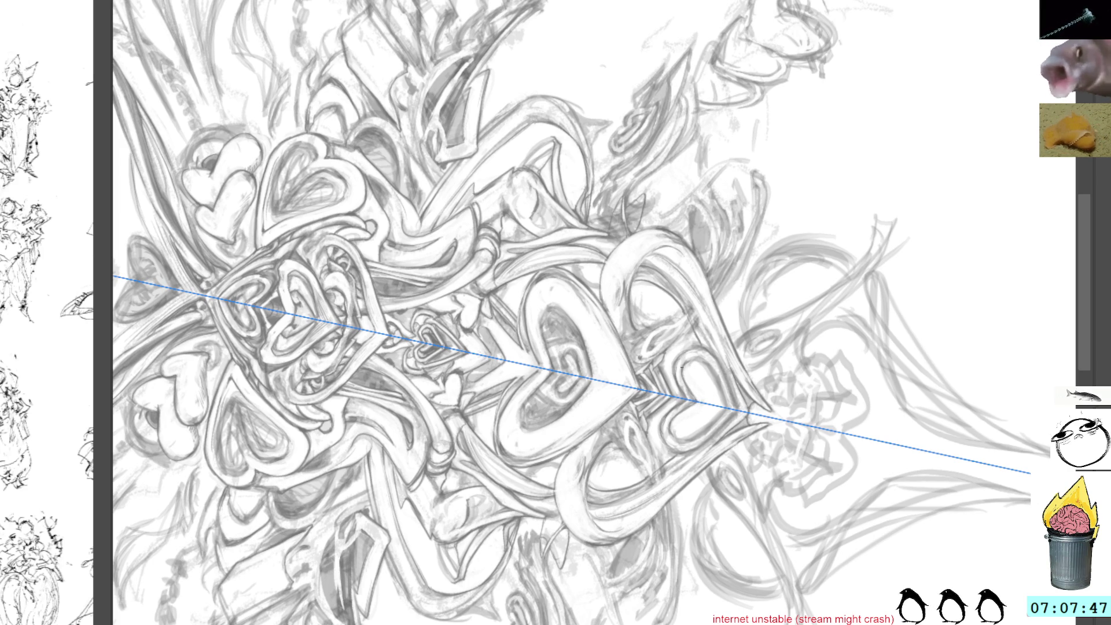
{"action": "mouse_move", "coordinate": [770, 248]}
{"action": "left_mouse_down"}
{"action": "mouse_move", "coordinate": [612, 252]}
{"action": "mouse_move", "coordinate": [646, 183]}
{"action": "mouse_move", "coordinate": [733, 366]}
{"action": "mouse_move", "coordinate": [551, 300]}
{"action": "left_mouse_up"}
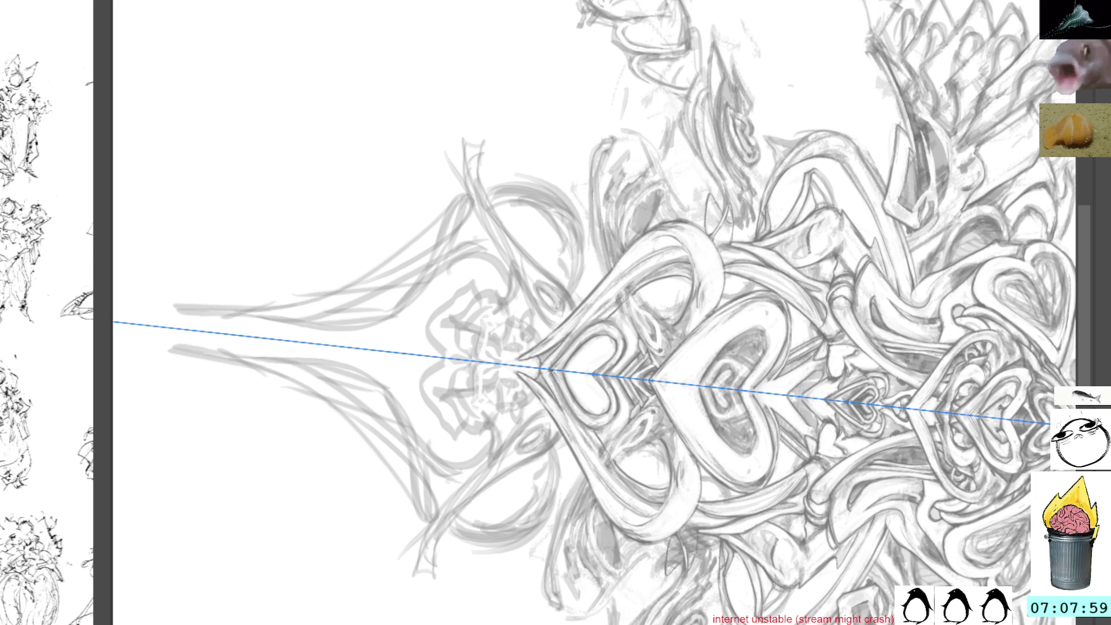
{"action": "key", "text": "ctrl+z"}
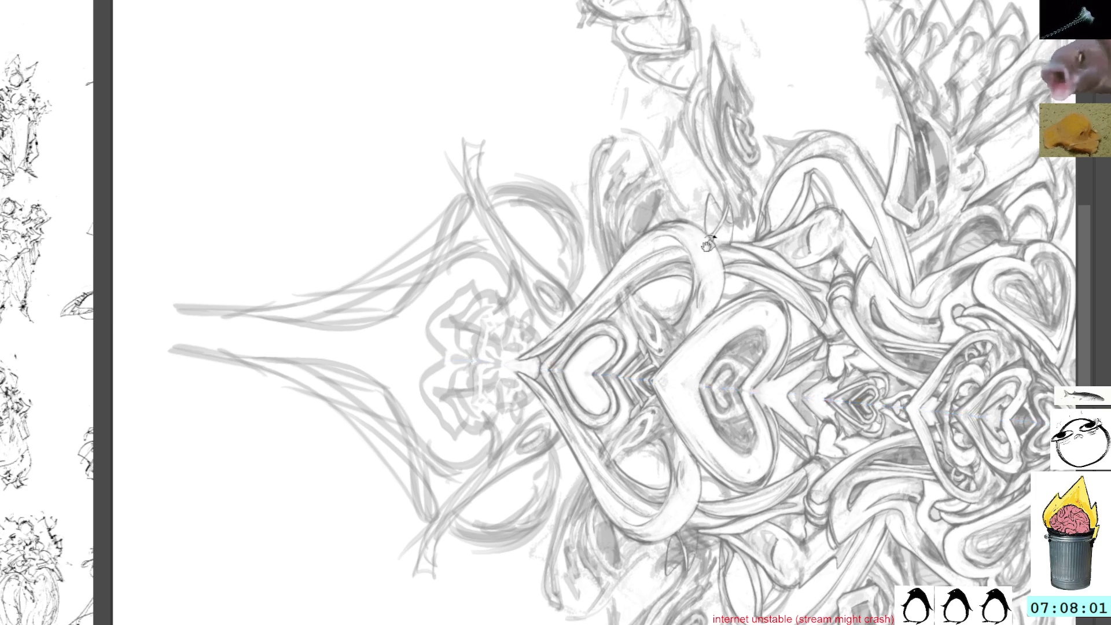
{"action": "key", "text": "5"}
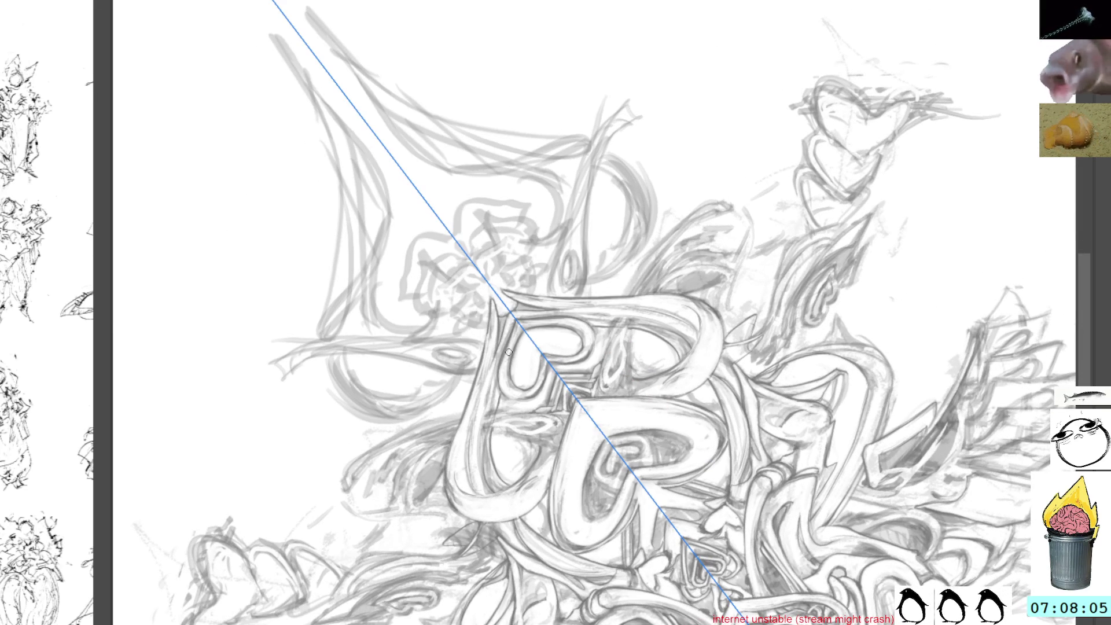
{"action": "mouse_move", "coordinate": [587, 323]}
{"action": "left_mouse_down"}
{"action": "mouse_move", "coordinate": [602, 316]}
{"action": "mouse_move", "coordinate": [640, 368]}
{"action": "left_mouse_up"}
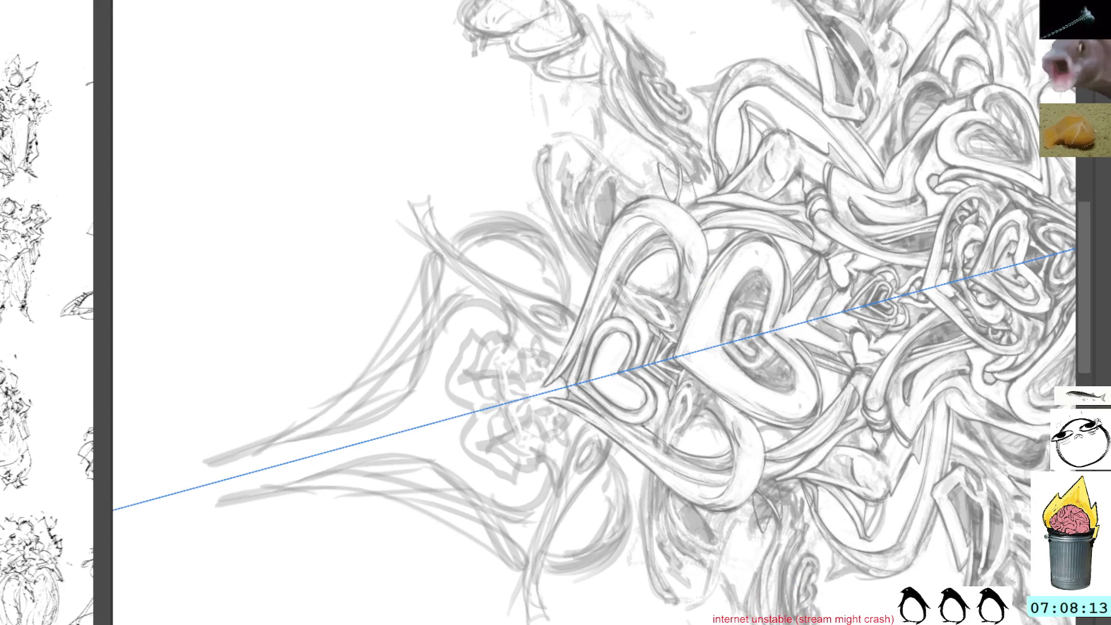
{"action": "mouse_move", "coordinate": [787, 266]}
{"action": "left_mouse_down"}
{"action": "mouse_move", "coordinate": [754, 203]}
{"action": "mouse_move", "coordinate": [786, 266]}
{"action": "left_mouse_up"}
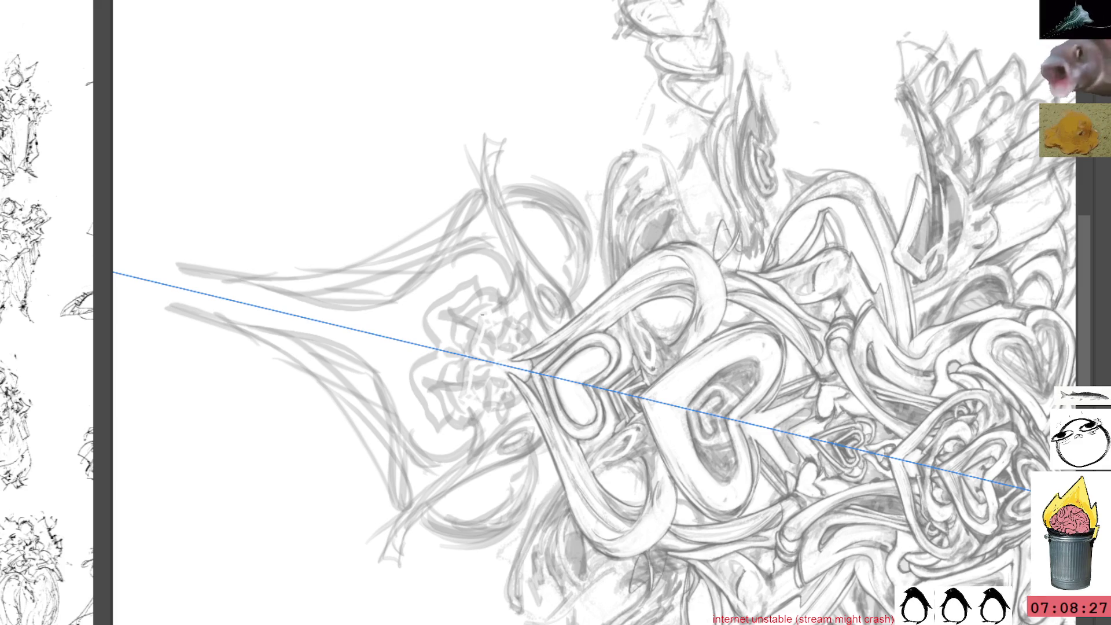
{"action": "key", "text": "5"}
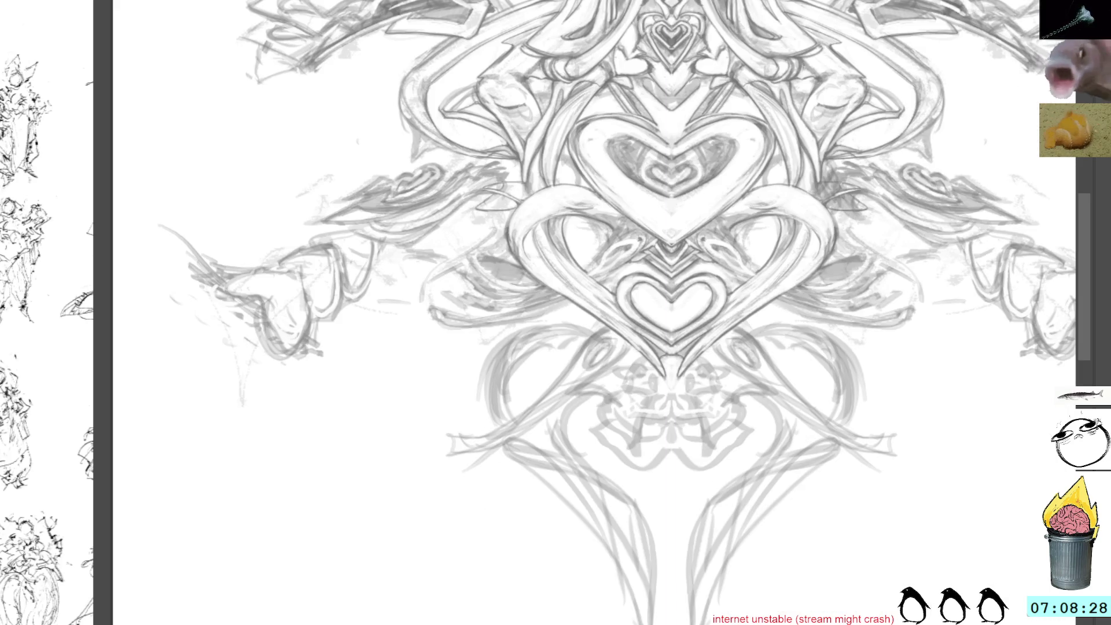
Step: Zoom into the heart ornament, then switch to the other open document with Ctrl+Tab
{"action": "scroll", "coordinate": [583, 313], "scroll_direction": "up", "scroll_amount": 4}
{"action": "key", "text": "alt+space"}
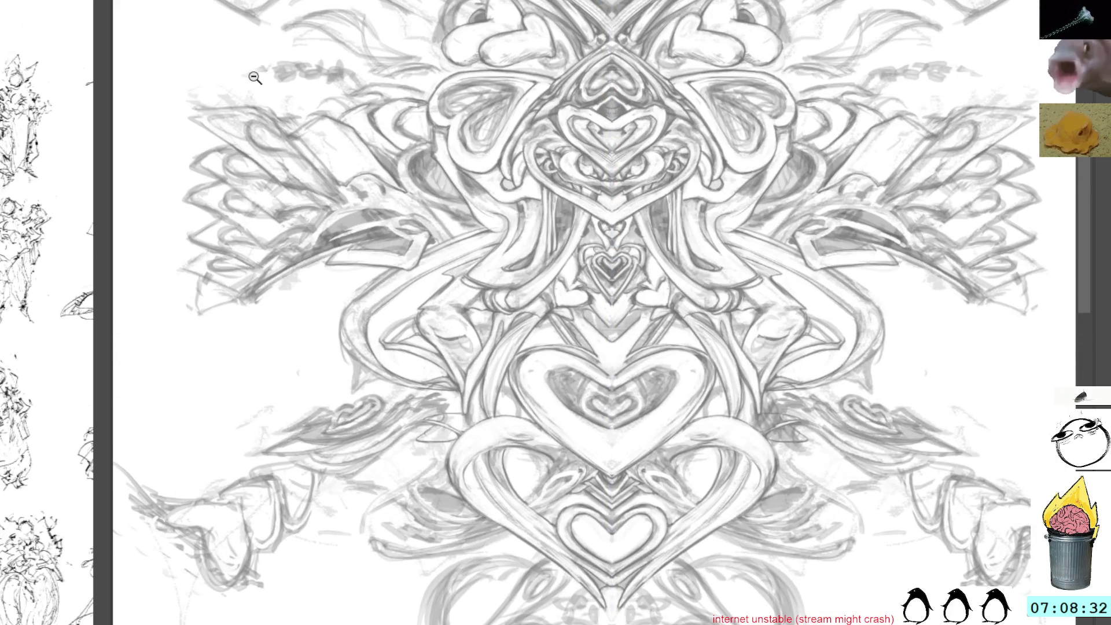
{"action": "left_click", "coordinate": [258, 83]}
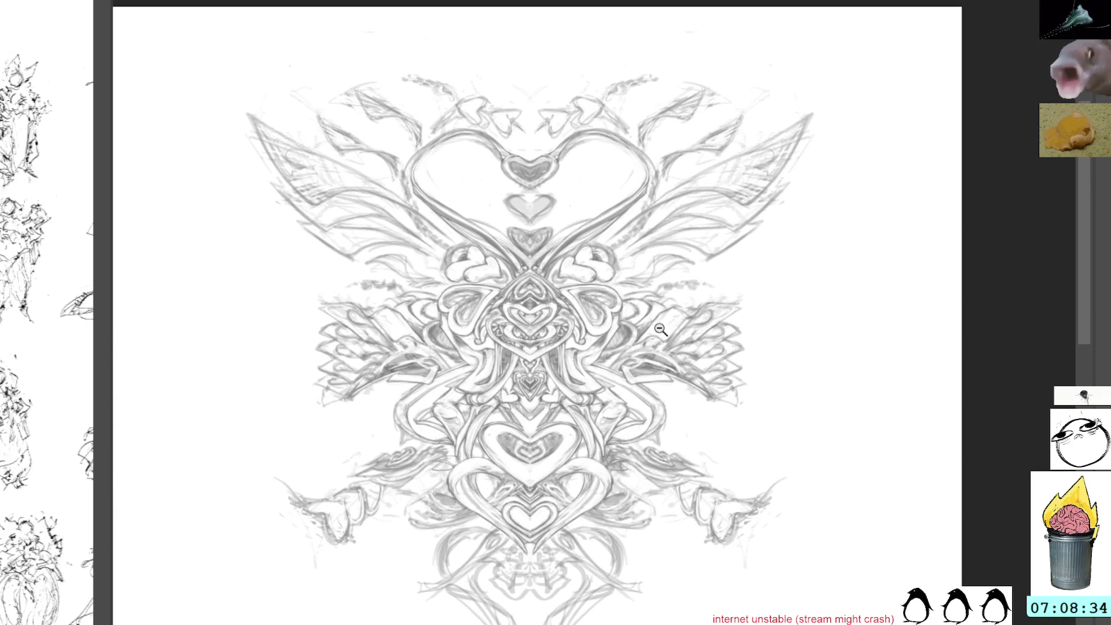
{"action": "left_click_drag", "start_coordinate": [710, 333], "coordinate": [706, 278]}
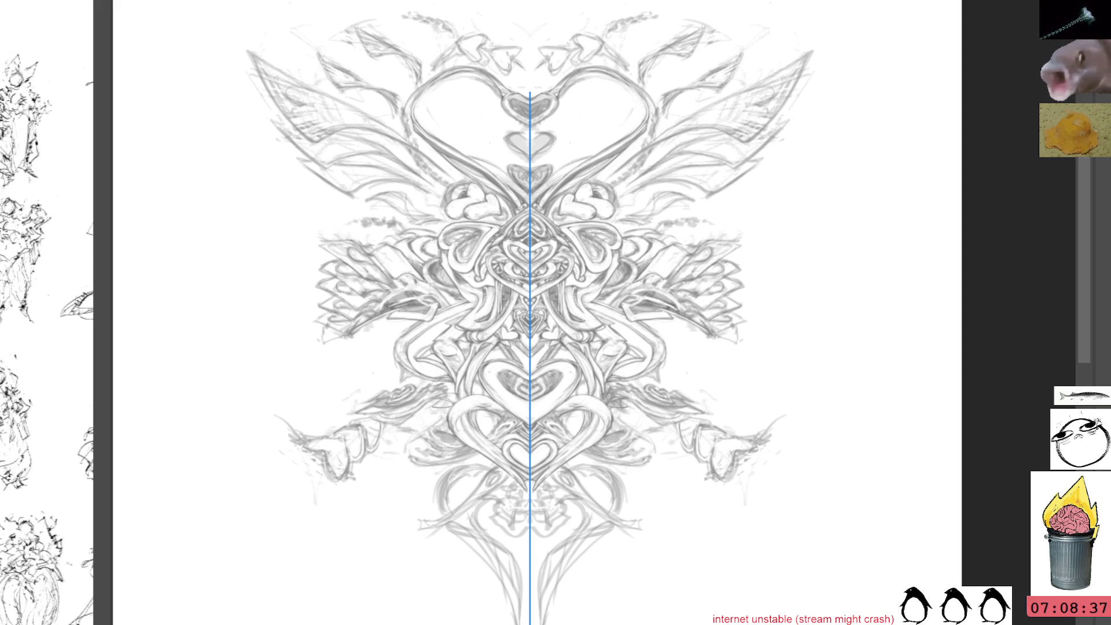
{"action": "key", "text": "ctrl+space"}
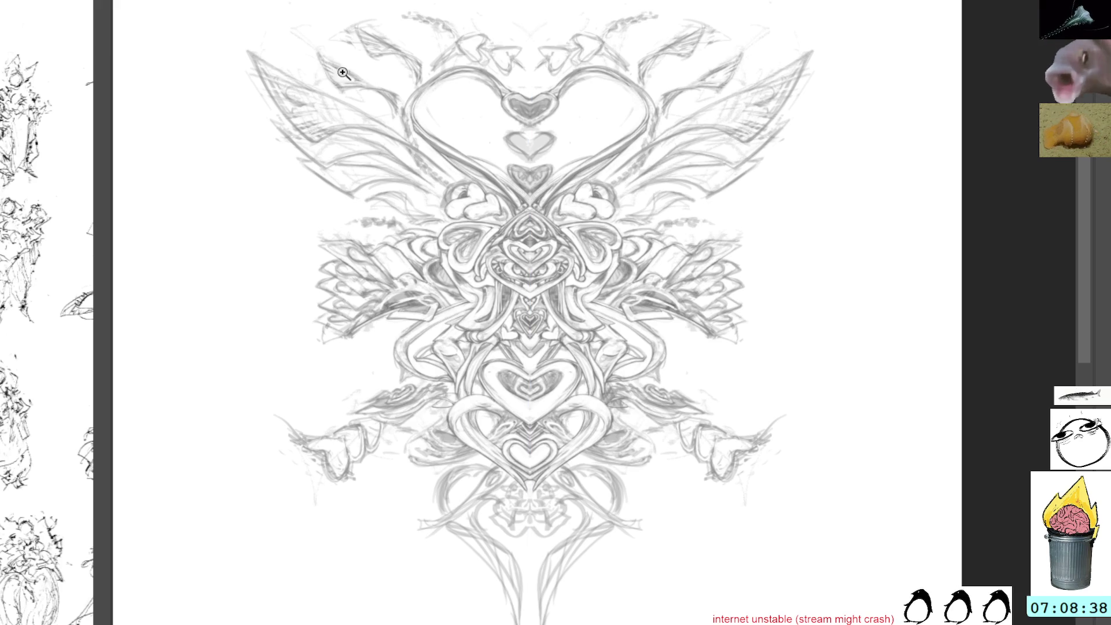
{"action": "left_click", "coordinate": [538, 250]}
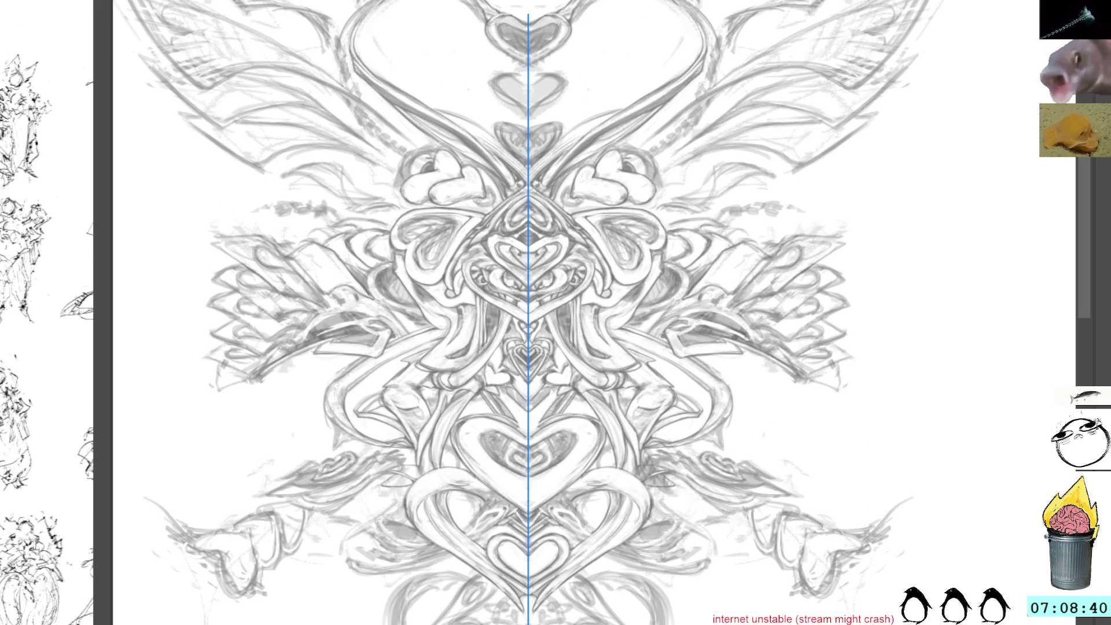
{"action": "key", "text": "ctrl+Tab"}
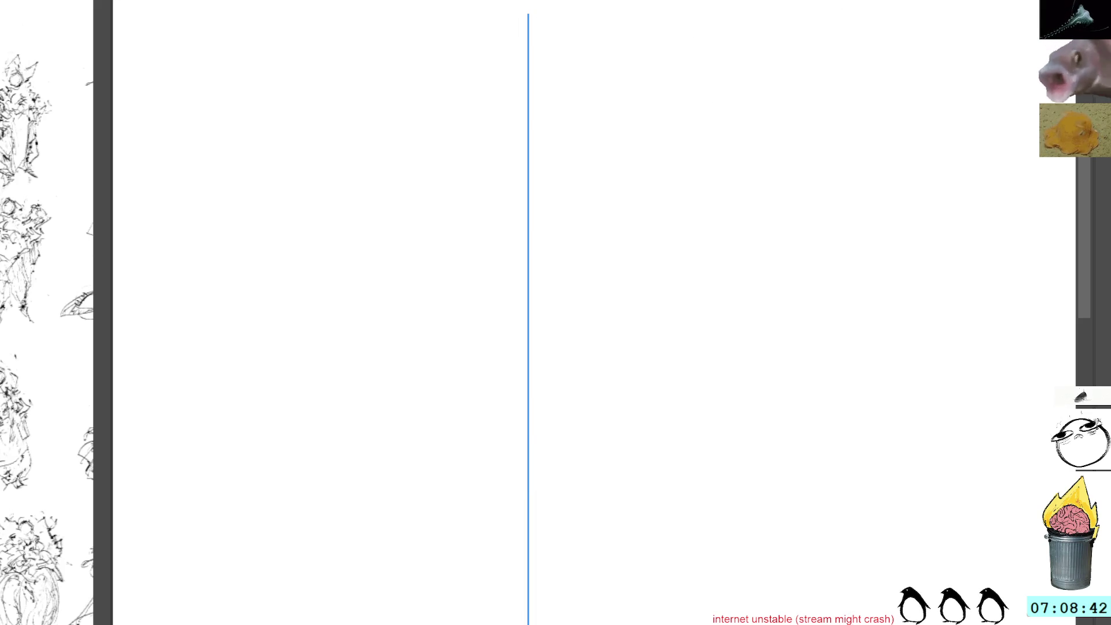
Step: Hide the vertical symmetry guide and make the dark line-art layer visible
{"action": "scroll", "coordinate": [521, 312], "scroll_direction": "down", "scroll_amount": 5}
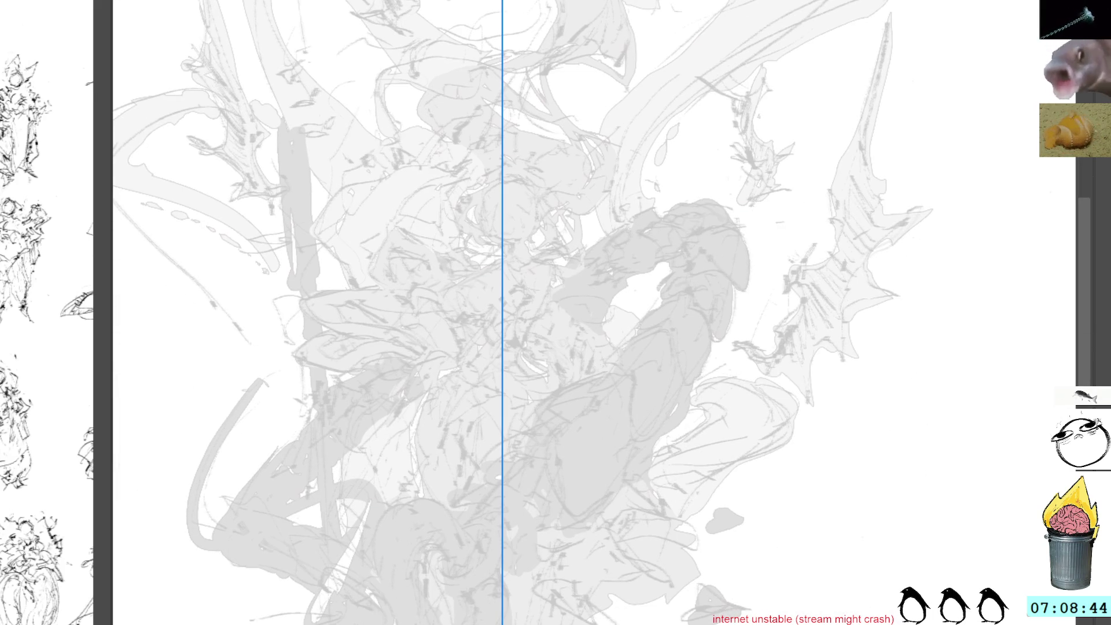
{"action": "key", "text": "ctrl+h"}
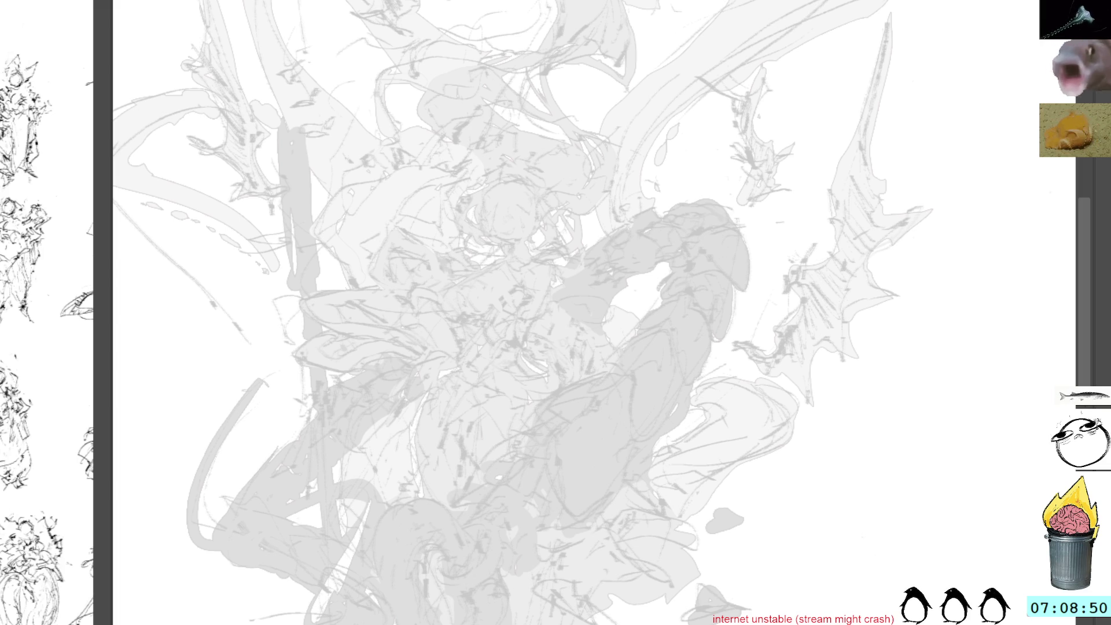
{"action": "key", "text": "ctrl+z"}
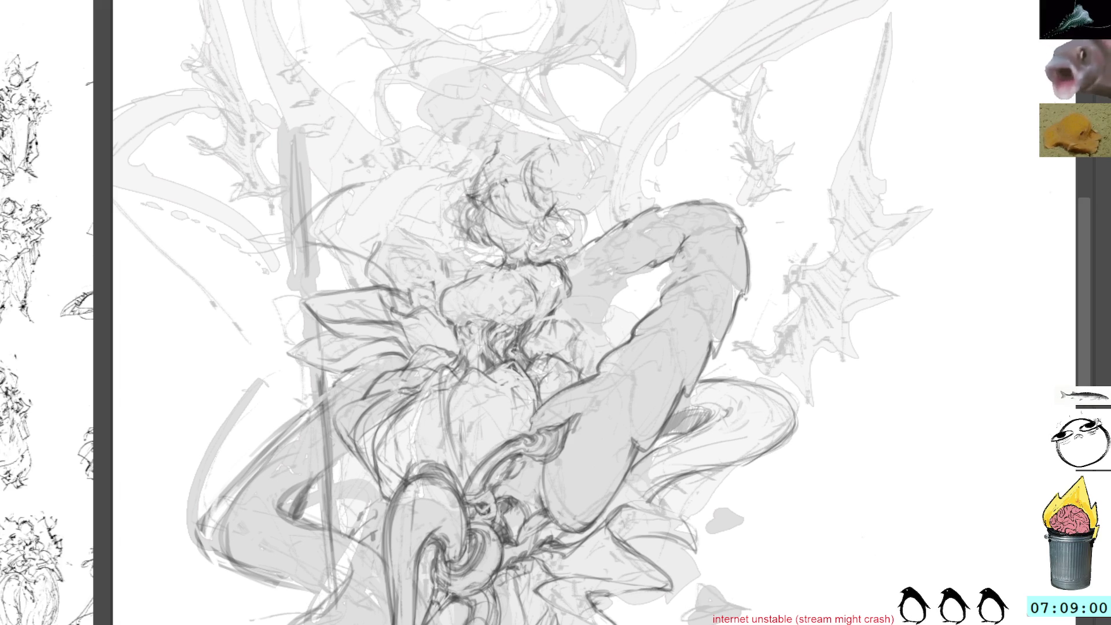
{"action": "key", "text": "ctrl+z"}
{"action": "key", "text": "ctrl+y"}
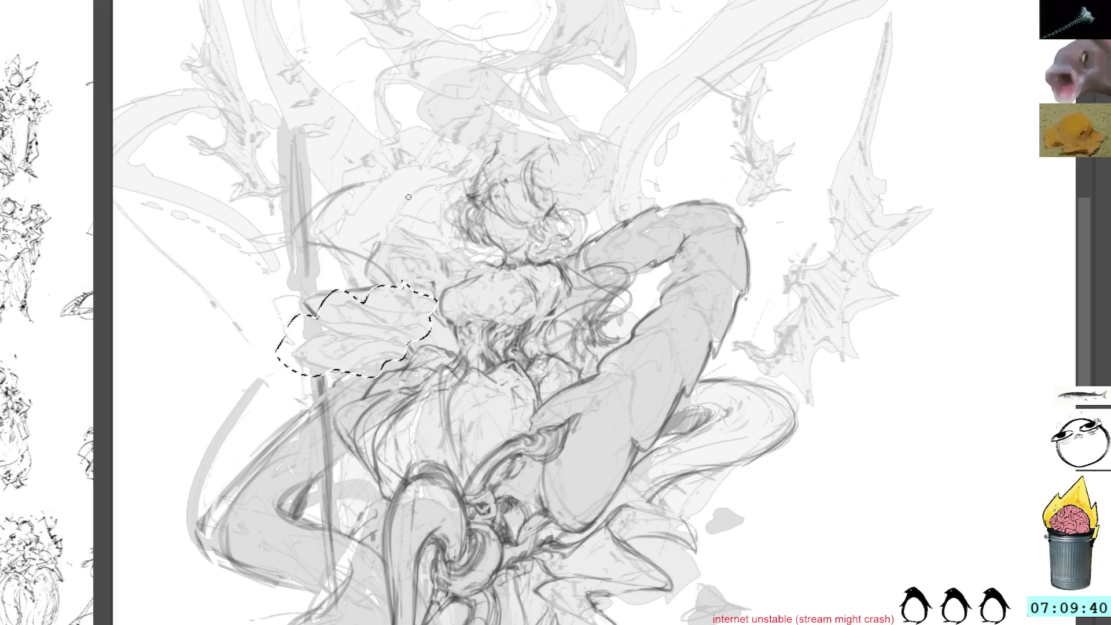
{"action": "key", "text": "ctrl+d"}
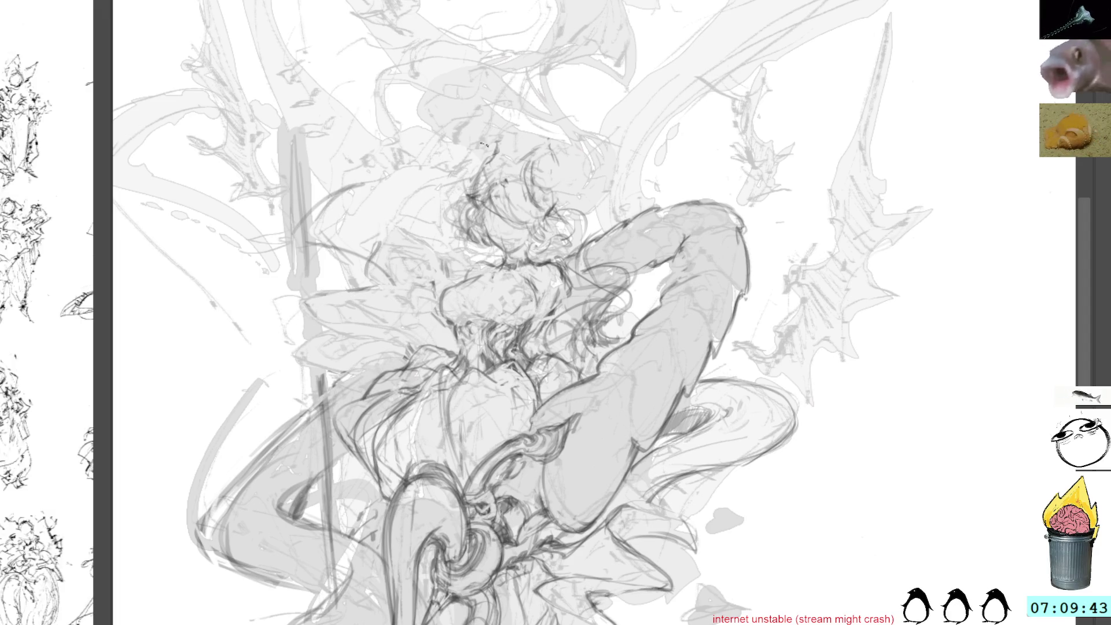
Step: Sketch loose pencil strokes around the hair, left shoulder, left side and waist
{"action": "mouse_move", "coordinate": [428, 277]}
{"action": "left_mouse_down"}
{"action": "mouse_move", "coordinate": [365, 324]}
{"action": "mouse_move", "coordinate": [380, 330]}
{"action": "mouse_move", "coordinate": [375, 297]}
{"action": "mouse_move", "coordinate": [368, 328]}
{"action": "left_mouse_up"}
{"action": "mouse_move", "coordinate": [440, 326]}
{"action": "left_mouse_down"}
{"action": "mouse_move", "coordinate": [370, 335]}
{"action": "mouse_move", "coordinate": [415, 348]}
{"action": "left_mouse_up"}
{"action": "left_click_drag", "start_coordinate": [352, 313], "coordinate": [336, 356]}
{"action": "mouse_move", "coordinate": [450, 337]}
{"action": "left_mouse_down"}
{"action": "mouse_move", "coordinate": [337, 355]}
{"action": "mouse_move", "coordinate": [435, 349]}
{"action": "left_mouse_up"}
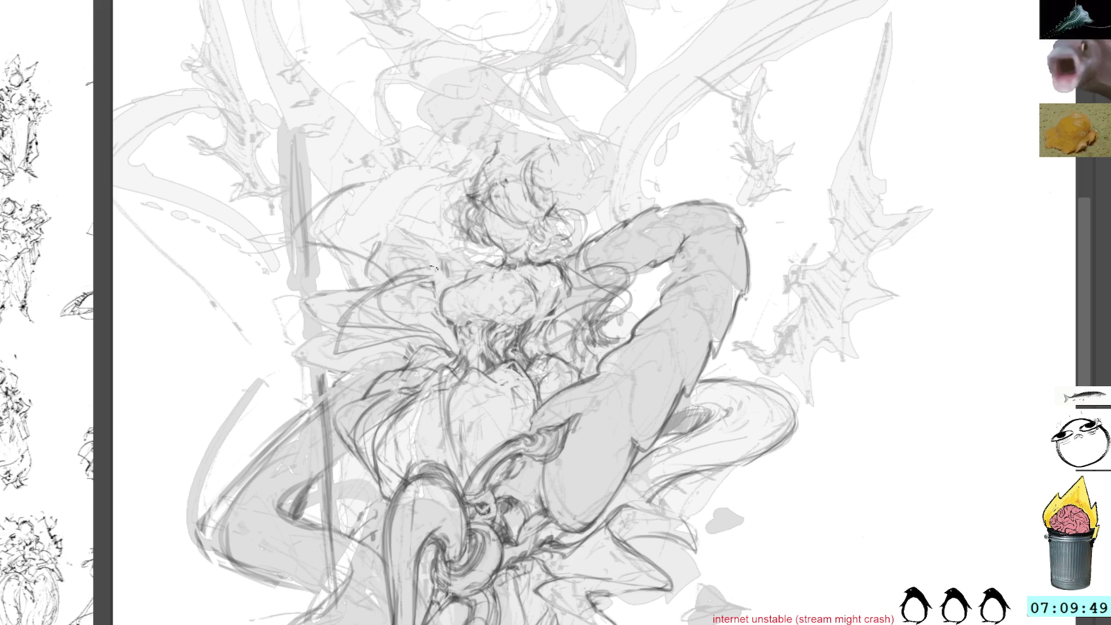
{"action": "mouse_move", "coordinate": [582, 269]}
{"action": "left_mouse_down"}
{"action": "mouse_move", "coordinate": [643, 261]}
{"action": "mouse_move", "coordinate": [595, 342]}
{"action": "left_mouse_up"}
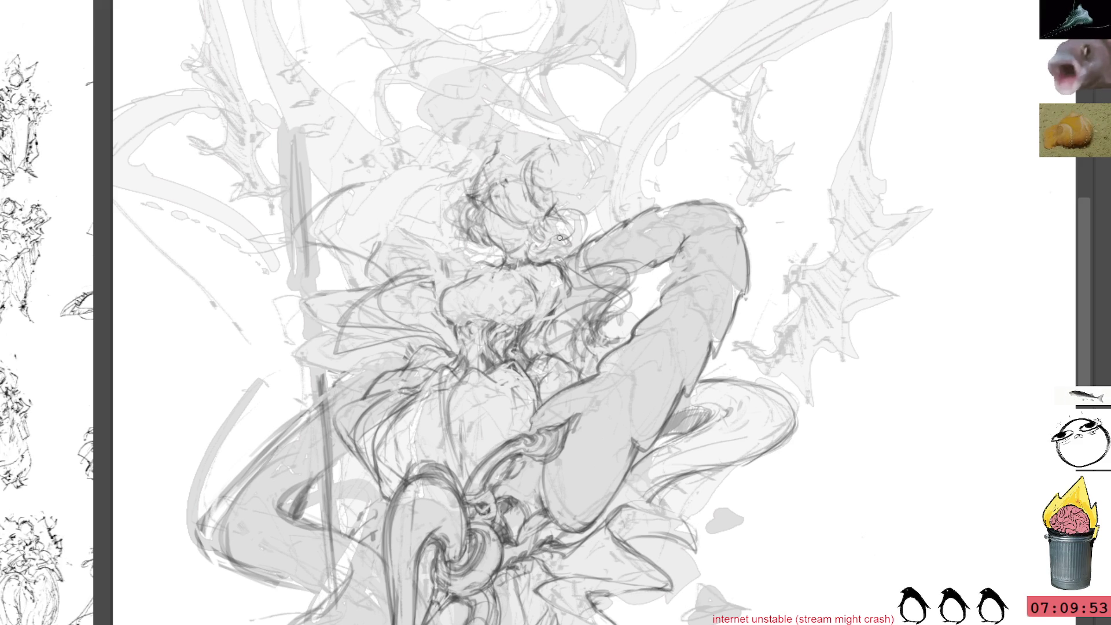
{"action": "mouse_move", "coordinate": [724, 521]}
{"action": "left_mouse_down"}
{"action": "mouse_move", "coordinate": [758, 162]}
{"action": "mouse_move", "coordinate": [837, 208]}
{"action": "mouse_move", "coordinate": [816, 336]}
{"action": "left_mouse_up"}
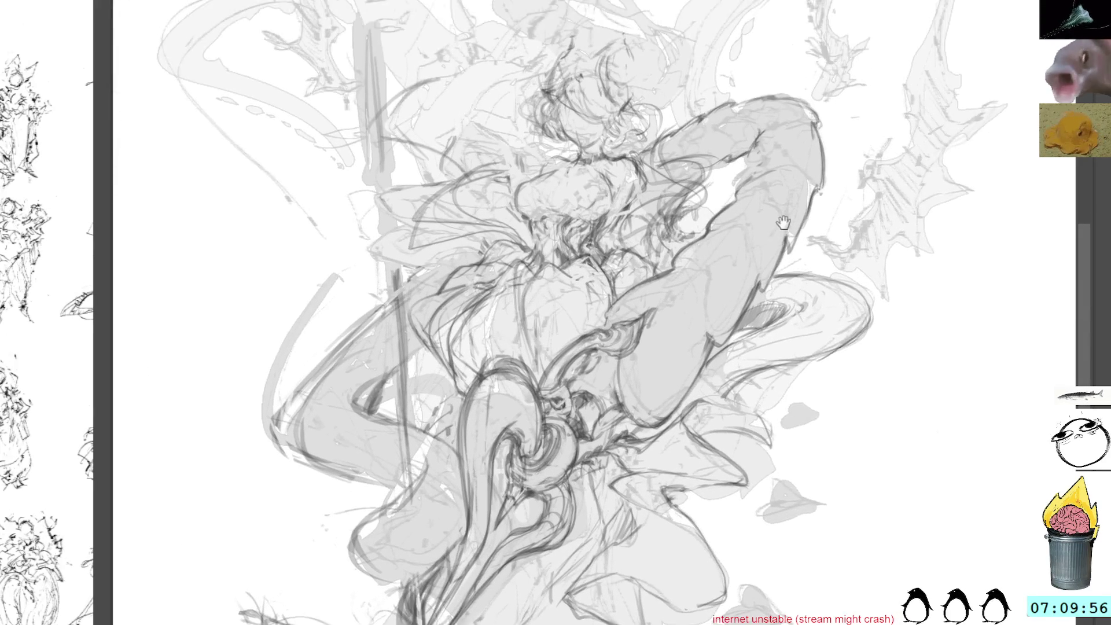
Step: Add short pencil strokes near the spear
{"action": "left_click_drag", "start_coordinate": [750, 152], "coordinate": [736, 156]}
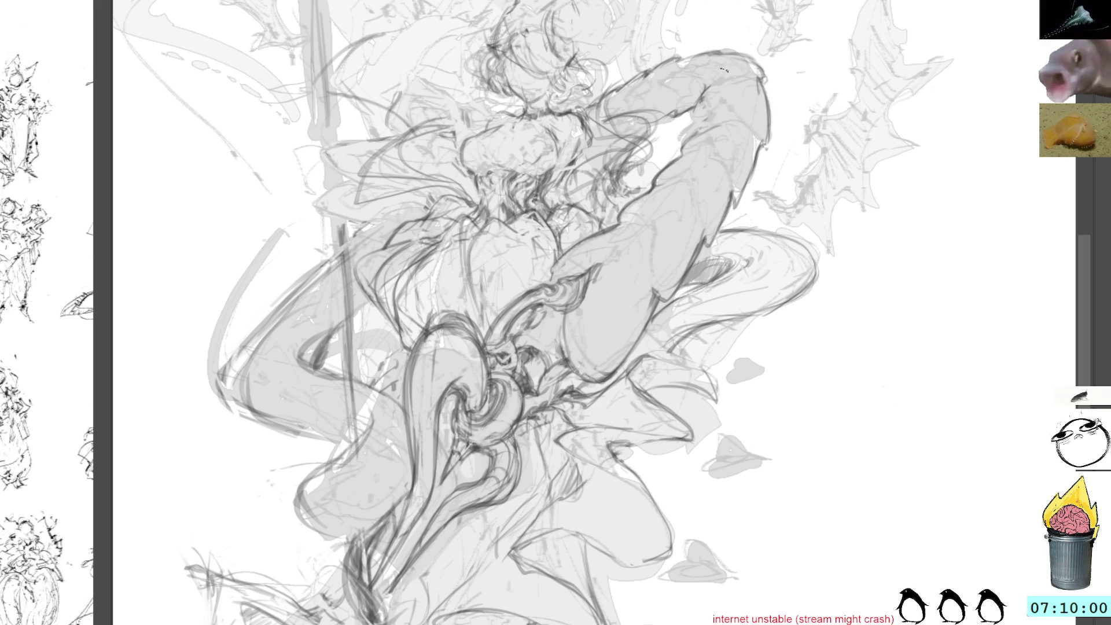
{"action": "mouse_move", "coordinate": [339, 382]}
{"action": "left_mouse_down"}
{"action": "mouse_move", "coordinate": [298, 376]}
{"action": "mouse_move", "coordinate": [342, 366]}
{"action": "left_mouse_up"}
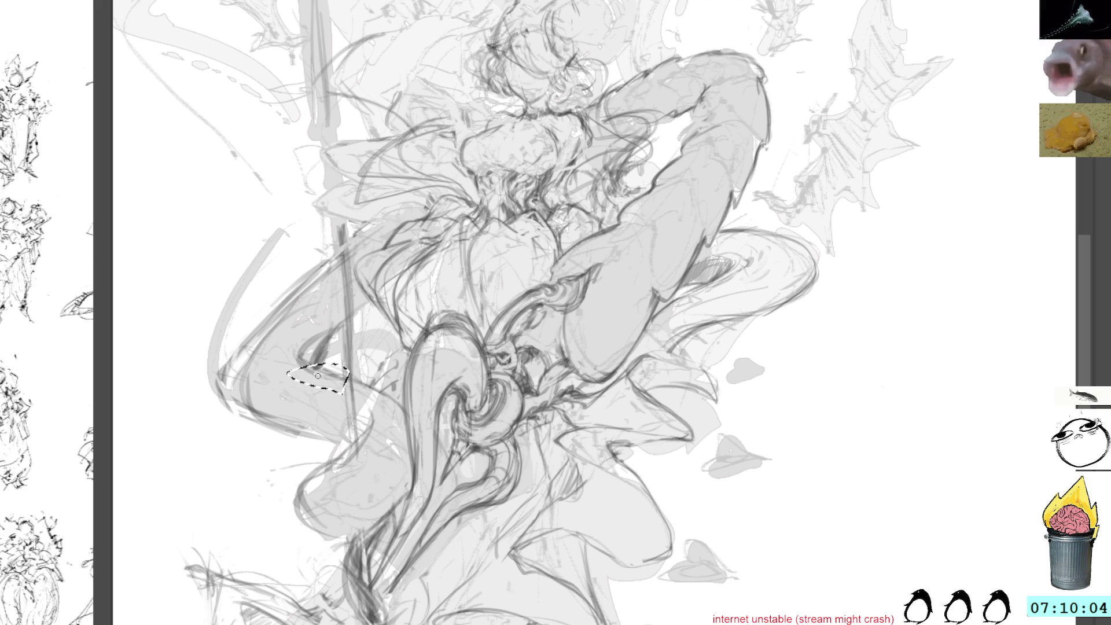
{"action": "key", "text": "ctrl+d"}
{"action": "mouse_move", "coordinate": [315, 371]}
{"action": "left_mouse_down"}
{"action": "mouse_move", "coordinate": [347, 363]}
{"action": "mouse_move", "coordinate": [395, 405]}
{"action": "mouse_move", "coordinate": [369, 371]}
{"action": "mouse_move", "coordinate": [397, 408]}
{"action": "mouse_move", "coordinate": [391, 386]}
{"action": "mouse_move", "coordinate": [365, 417]}
{"action": "left_mouse_up"}
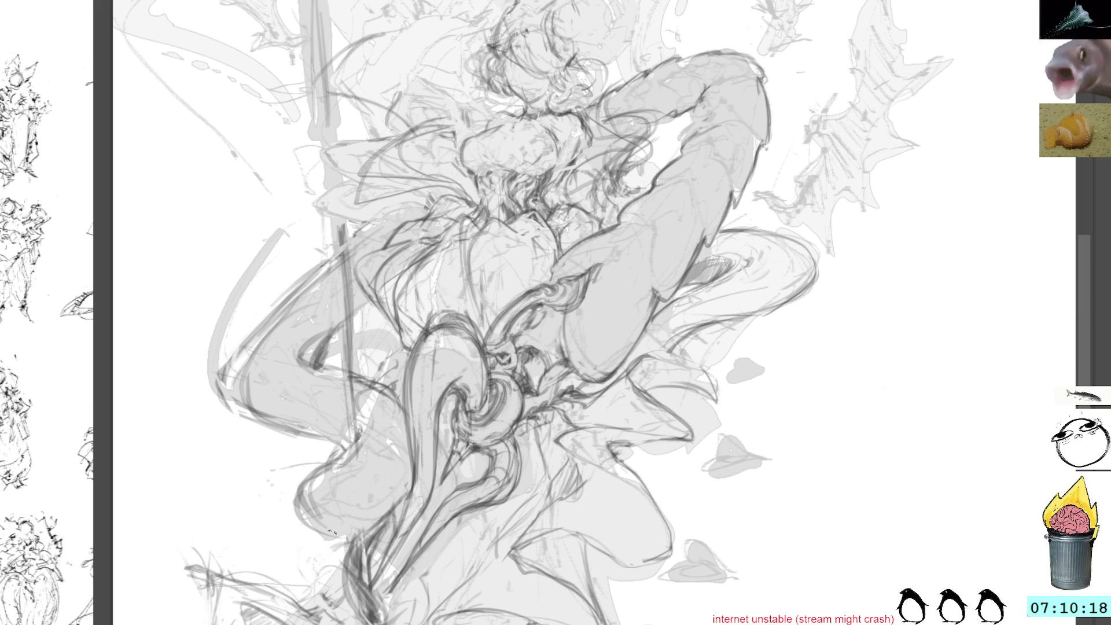
{"action": "mouse_move", "coordinate": [314, 530]}
{"action": "left_mouse_down"}
{"action": "mouse_move", "coordinate": [290, 480]}
{"action": "mouse_move", "coordinate": [307, 553]}
{"action": "left_mouse_up"}
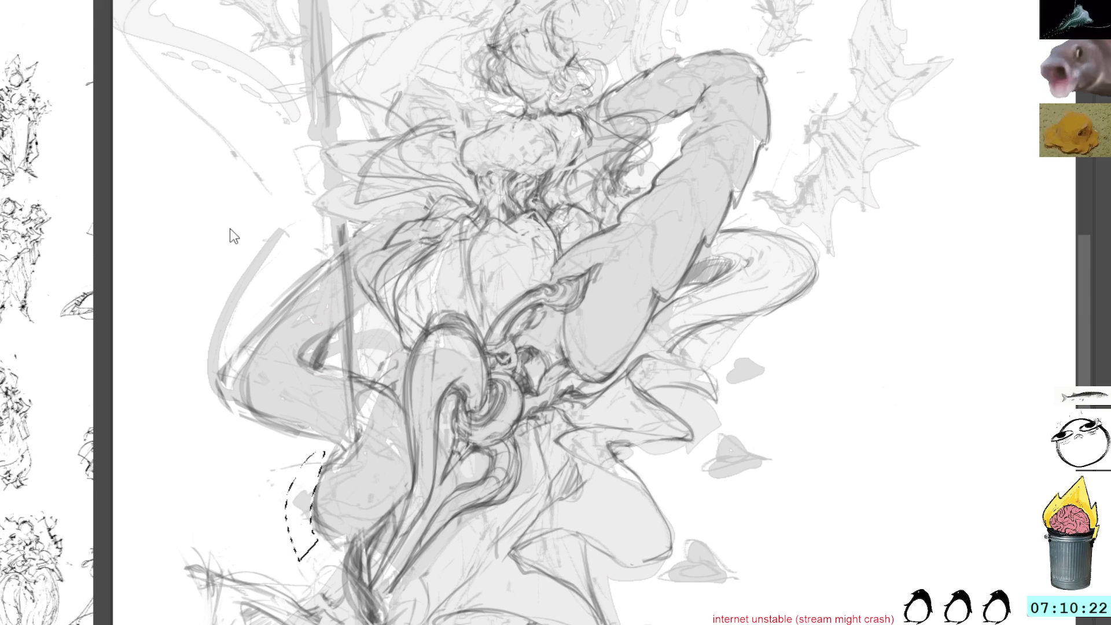
{"action": "key", "text": "ctrl+d"}
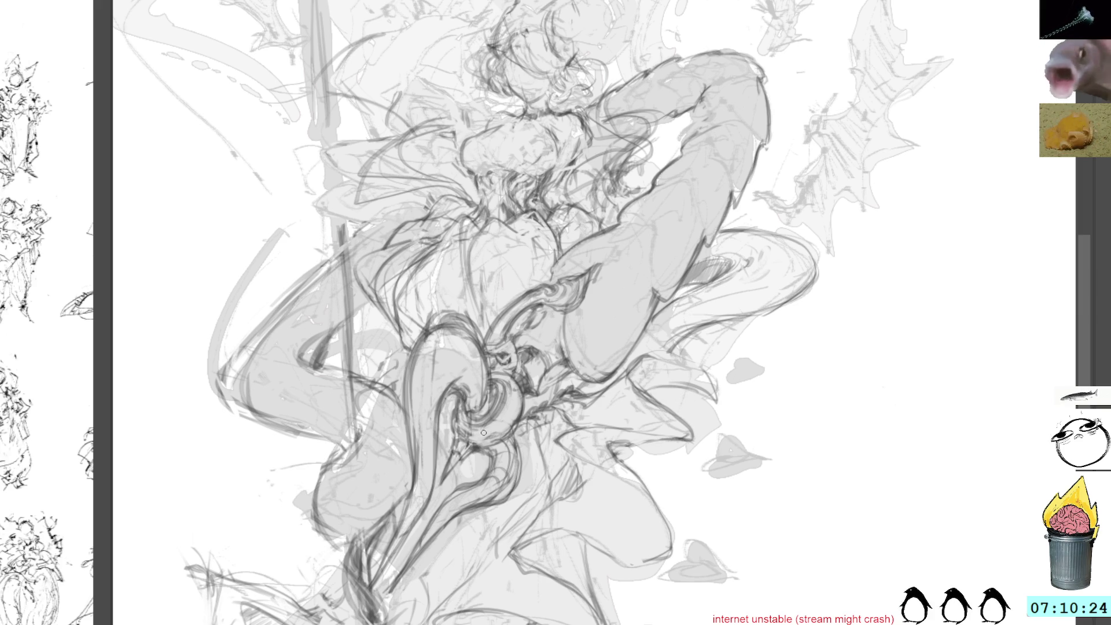
Step: Draw a thin curve on the stem and delete the stray strokes around it
{"action": "left_click_drag", "start_coordinate": [445, 423], "coordinate": [495, 206]}
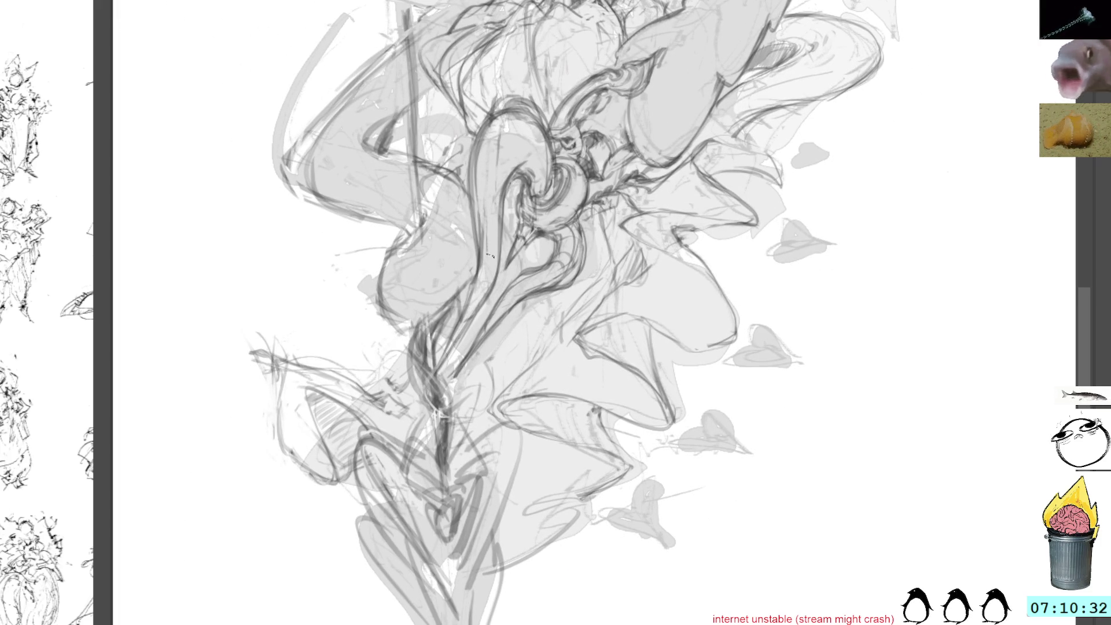
{"action": "left_click_drag", "start_coordinate": [454, 355], "coordinate": [441, 388]}
{"action": "left_click_drag", "start_coordinate": [458, 344], "coordinate": [454, 337]}
{"action": "key", "text": "Delete"}
{"action": "key", "text": "ctrl+d"}
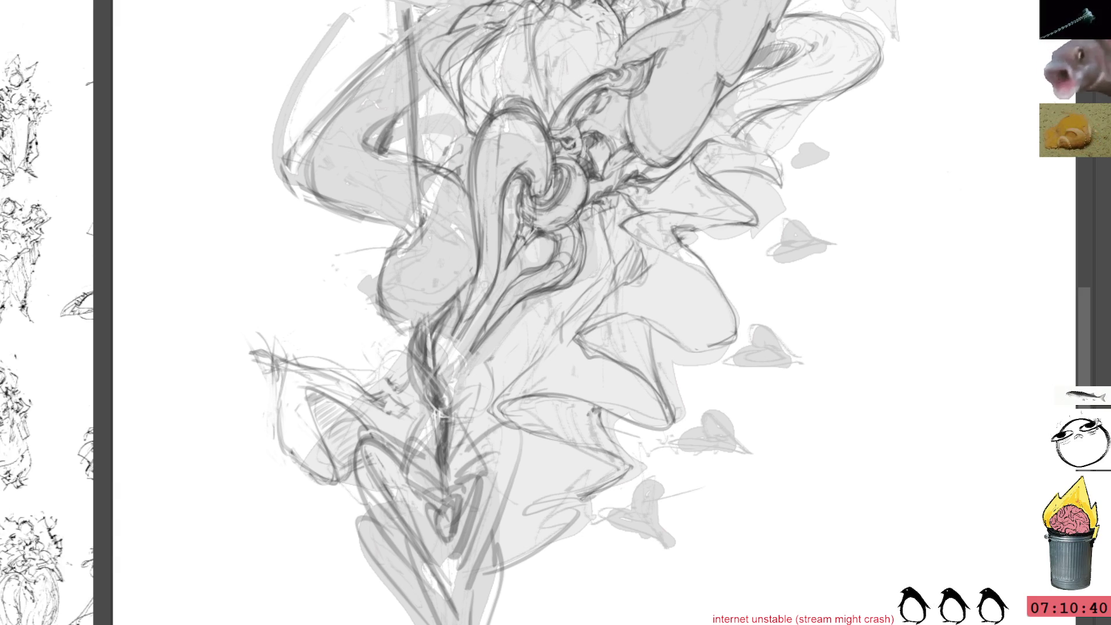
{"action": "mouse_move", "coordinate": [584, 382]}
{"action": "left_mouse_down"}
{"action": "mouse_move", "coordinate": [535, 556]}
{"action": "mouse_move", "coordinate": [484, 624]}
{"action": "left_mouse_up"}
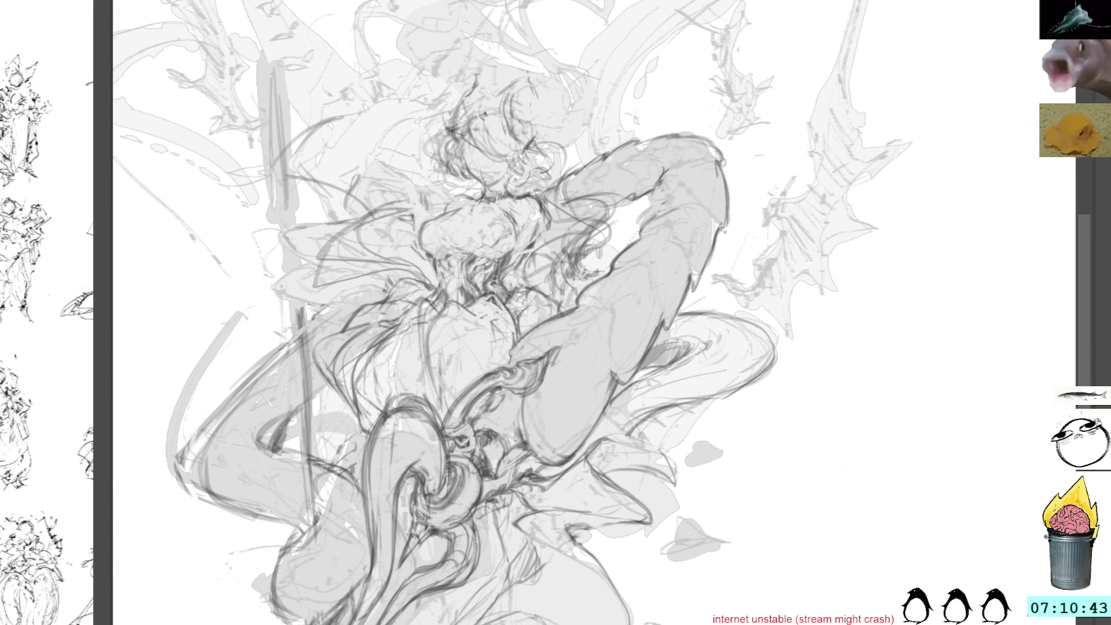
{"action": "mouse_move", "coordinate": [801, 455]}
{"action": "left_mouse_down"}
{"action": "mouse_move", "coordinate": [784, 322]}
{"action": "mouse_move", "coordinate": [685, 166]}
{"action": "mouse_move", "coordinate": [835, 186]}
{"action": "mouse_move", "coordinate": [850, 207]}
{"action": "left_mouse_up"}
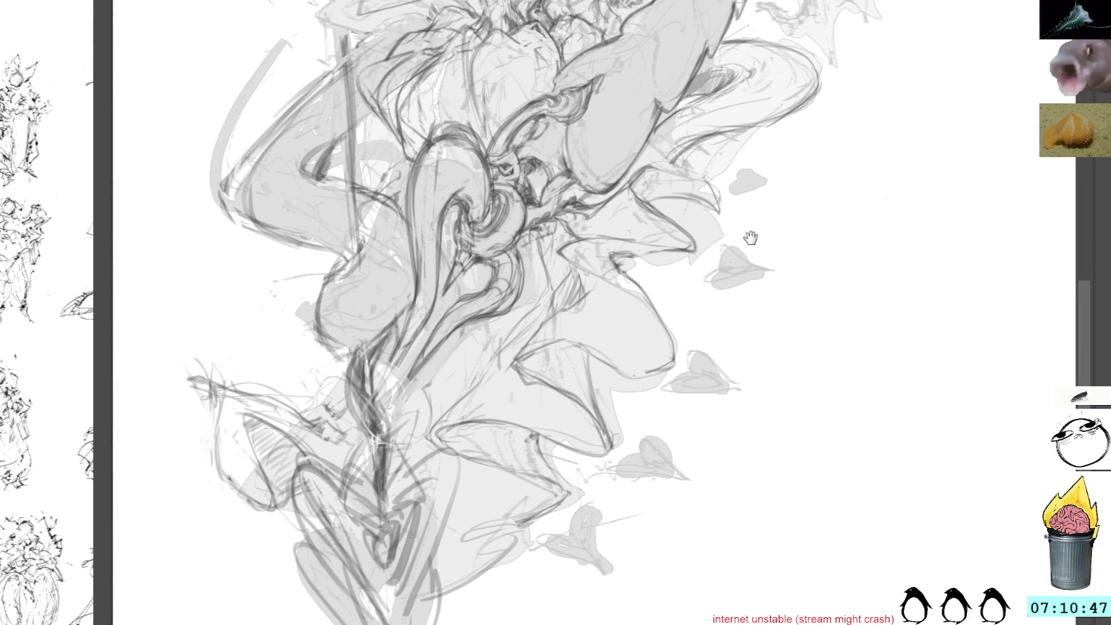
{"action": "left_click_drag", "start_coordinate": [489, 436], "coordinate": [561, 442]}
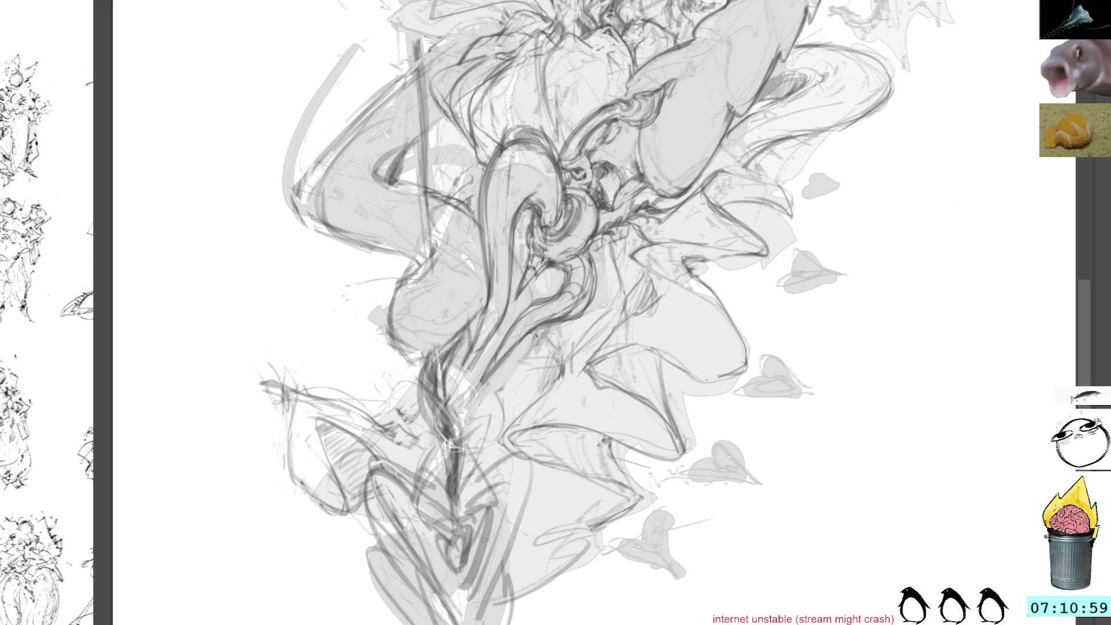
{"action": "mouse_move", "coordinate": [832, 47]}
{"action": "left_mouse_down"}
{"action": "mouse_move", "coordinate": [720, 158]}
{"action": "mouse_move", "coordinate": [730, 260]}
{"action": "left_mouse_up"}
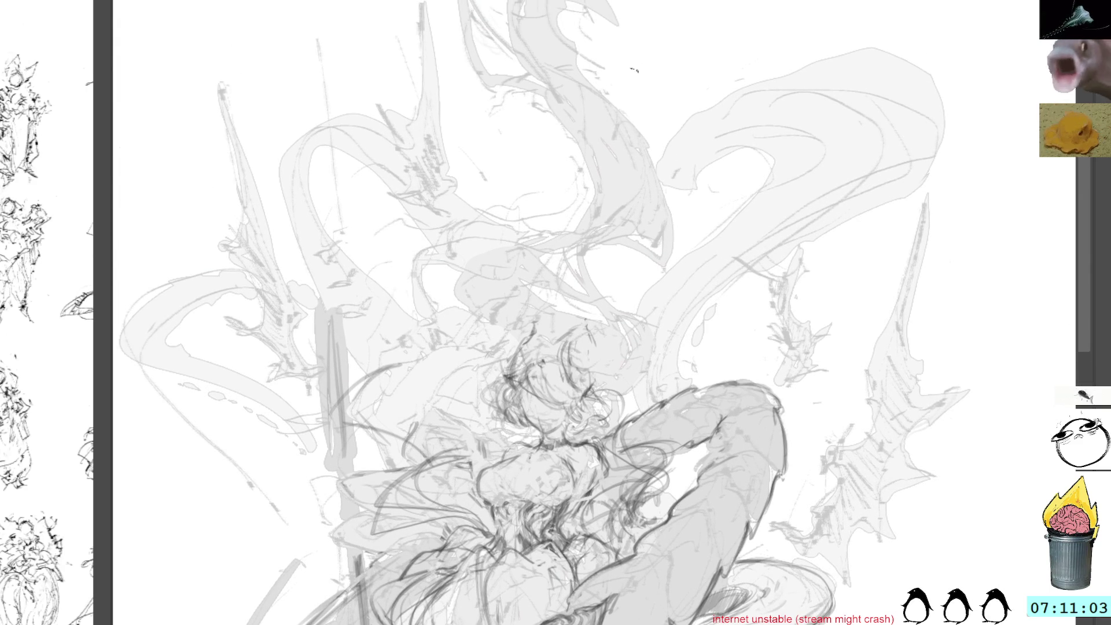
Step: Sketch the head outline and left horn, then add small marks to the face
{"action": "mouse_move", "coordinate": [571, 368]}
{"action": "left_mouse_down"}
{"action": "mouse_move", "coordinate": [593, 366]}
{"action": "mouse_move", "coordinate": [562, 337]}
{"action": "mouse_move", "coordinate": [605, 367]}
{"action": "mouse_move", "coordinate": [585, 361]}
{"action": "mouse_move", "coordinate": [578, 380]}
{"action": "mouse_move", "coordinate": [598, 357]}
{"action": "mouse_move", "coordinate": [562, 309]}
{"action": "mouse_move", "coordinate": [574, 357]}
{"action": "mouse_move", "coordinate": [605, 364]}
{"action": "mouse_move", "coordinate": [576, 382]}
{"action": "left_mouse_up"}
{"action": "mouse_move", "coordinate": [513, 364]}
{"action": "left_mouse_down"}
{"action": "mouse_move", "coordinate": [495, 388]}
{"action": "mouse_move", "coordinate": [530, 329]}
{"action": "mouse_move", "coordinate": [521, 350]}
{"action": "left_mouse_up"}
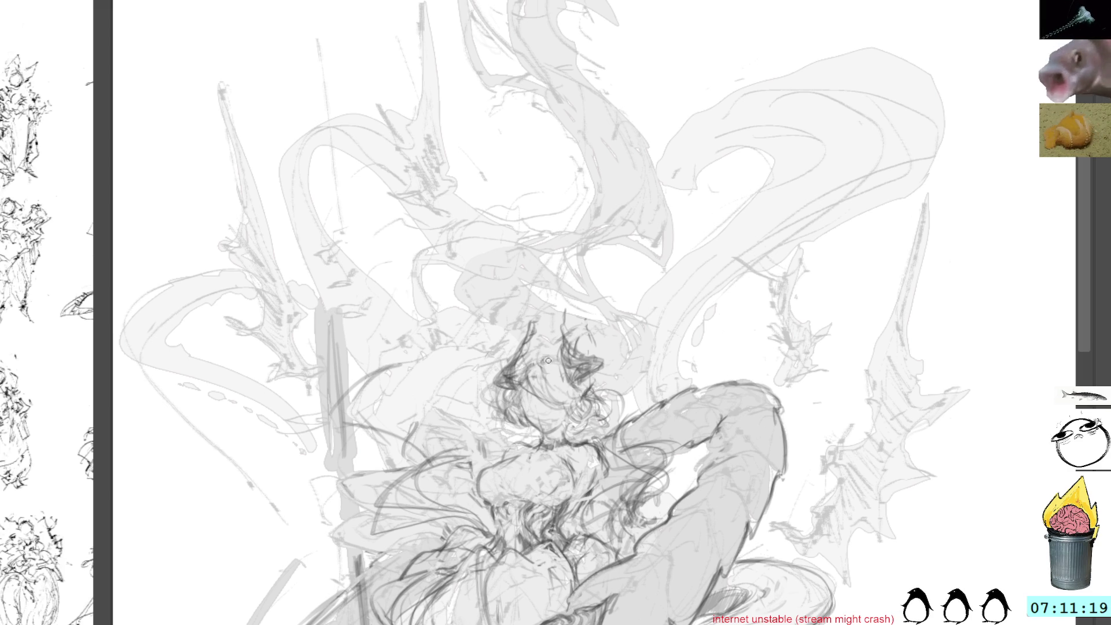
{"action": "left_click_drag", "start_coordinate": [544, 360], "coordinate": [554, 368]}
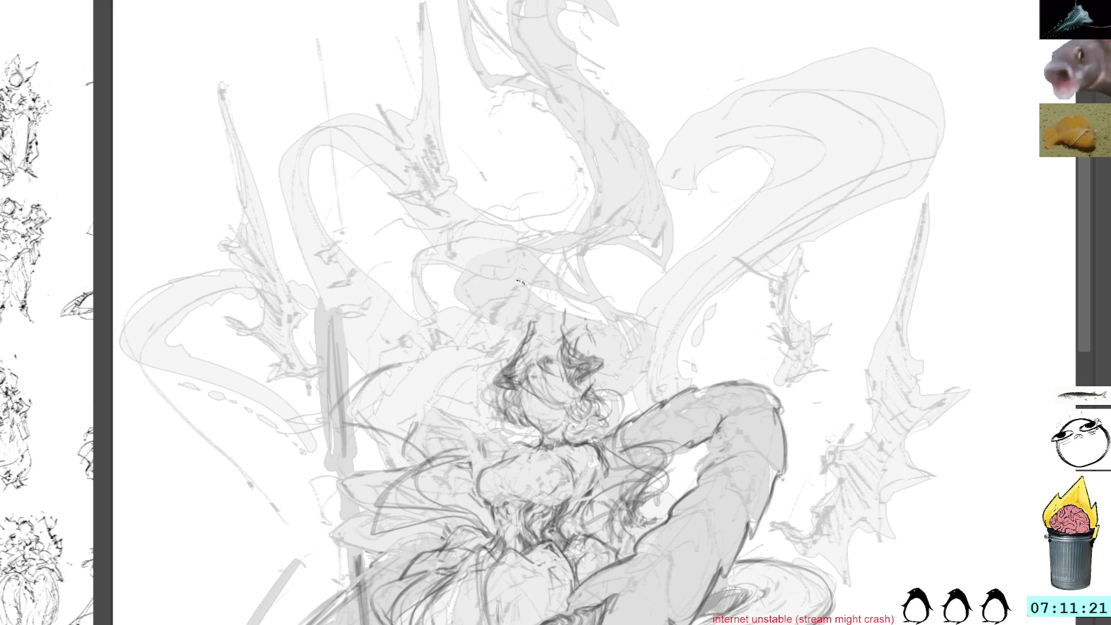
{"action": "left_click_drag", "start_coordinate": [634, 289], "coordinate": [621, 240]}
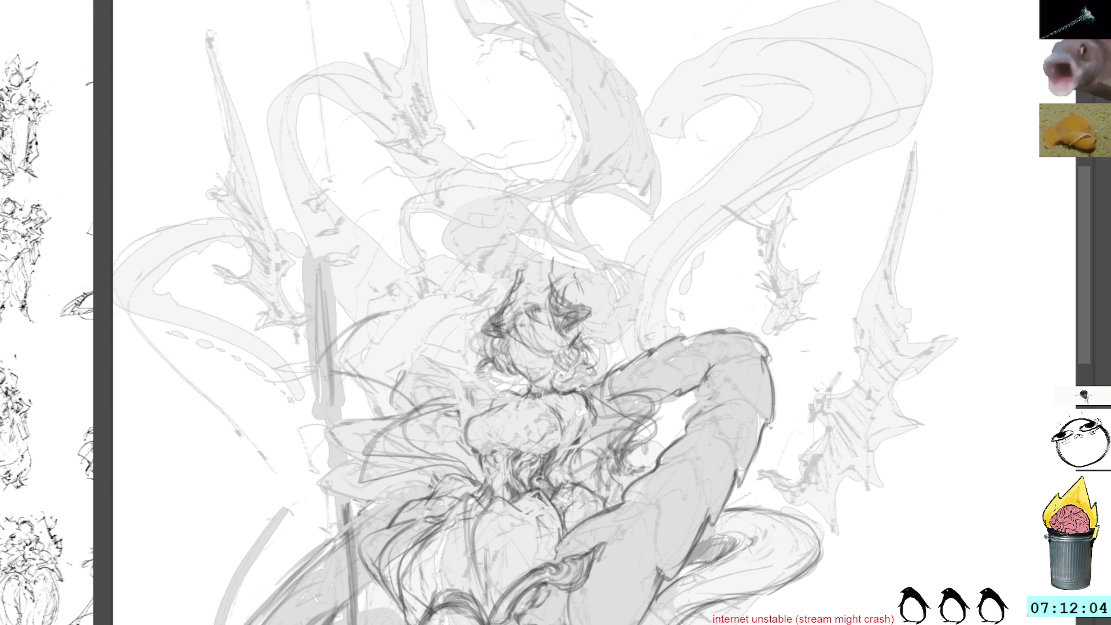
{"action": "scroll", "coordinate": [250, 8], "scroll_direction": "down", "scroll_amount": 2}
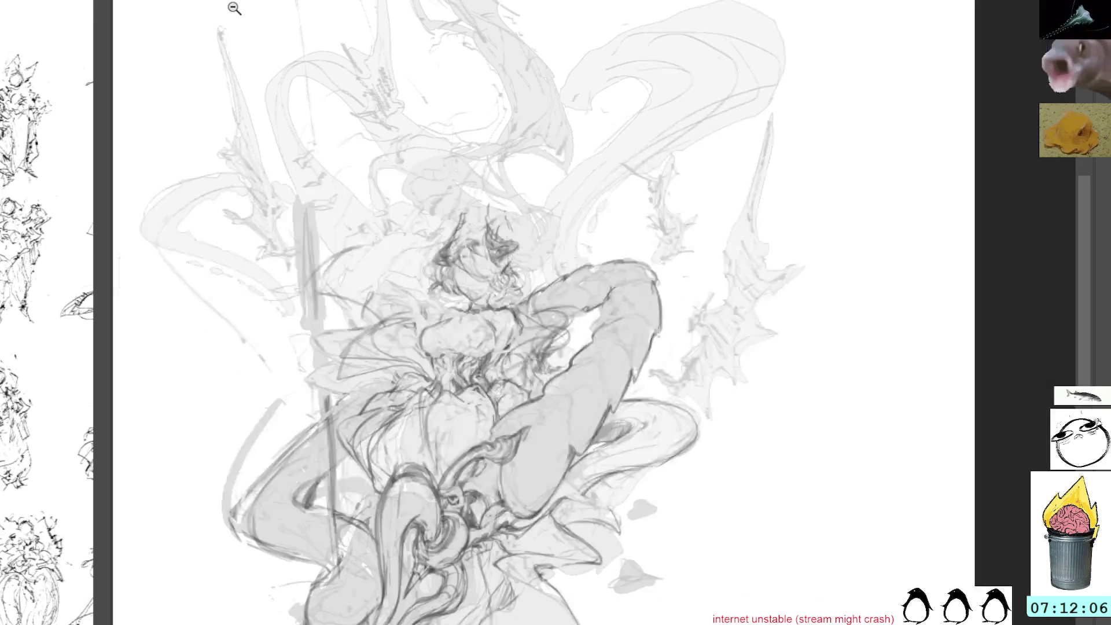
Step: Stroke along the tentacle shape and darken the S-shaped curl at the top with the pencil
{"action": "left_click_drag", "start_coordinate": [532, 86], "coordinate": [568, 191]}
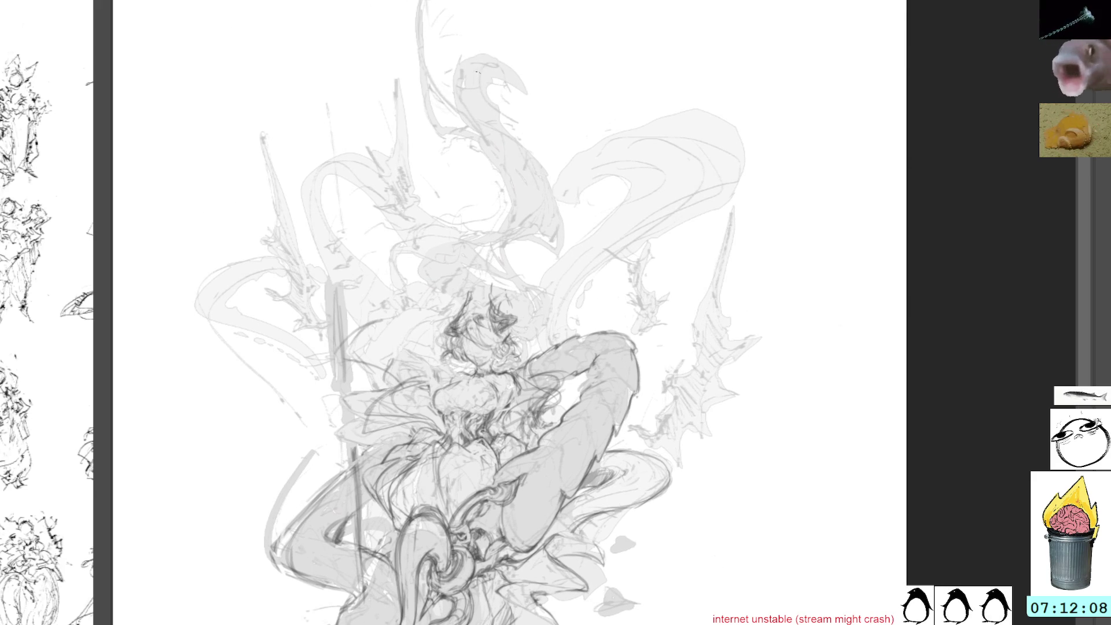
{"action": "mouse_move", "coordinate": [502, 132]}
{"action": "left_mouse_down"}
{"action": "mouse_move", "coordinate": [545, 238]}
{"action": "mouse_move", "coordinate": [532, 221]}
{"action": "mouse_move", "coordinate": [521, 227]}
{"action": "left_mouse_up"}
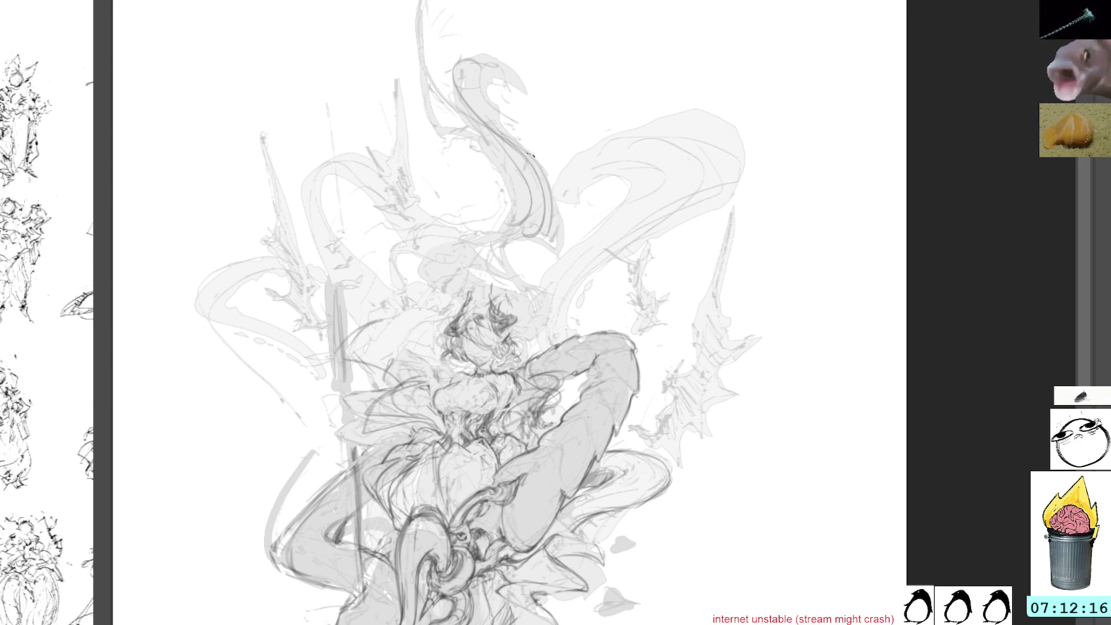
{"action": "mouse_move", "coordinate": [463, 63]}
{"action": "left_mouse_down"}
{"action": "mouse_move", "coordinate": [515, 148]}
{"action": "mouse_move", "coordinate": [515, 125]}
{"action": "mouse_move", "coordinate": [540, 194]}
{"action": "left_mouse_up"}
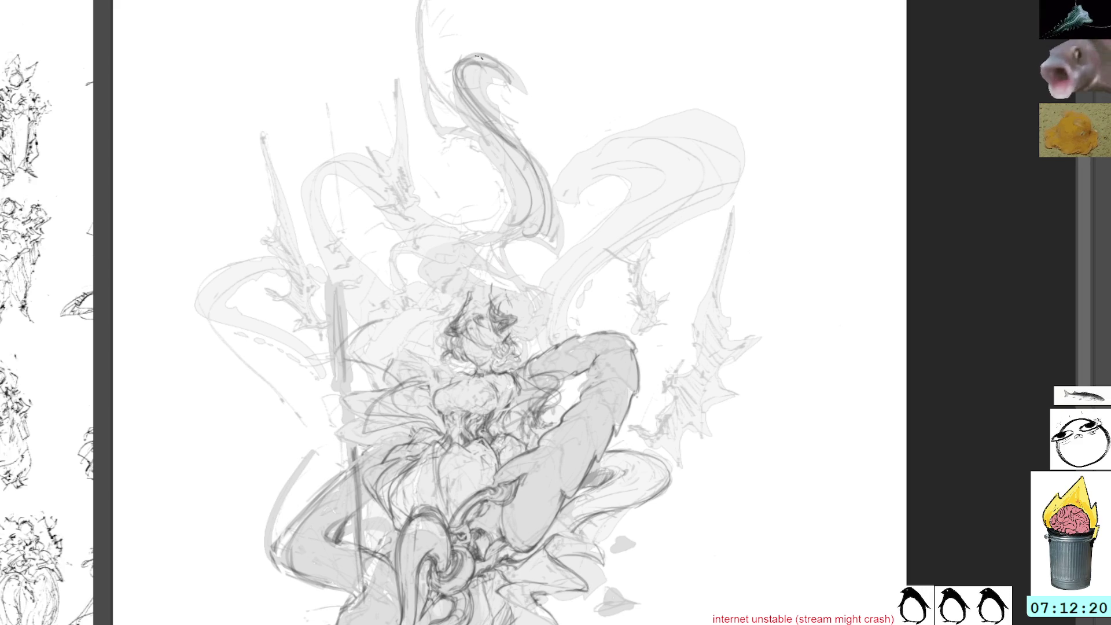
{"action": "left_click_drag", "start_coordinate": [483, 104], "coordinate": [443, 291]}
Step: Reinforce the lower curl and firm up the lines above and around the head
{"action": "mouse_move", "coordinate": [485, 237]}
{"action": "left_mouse_down"}
{"action": "mouse_move", "coordinate": [419, 272]}
{"action": "mouse_move", "coordinate": [521, 327]}
{"action": "left_mouse_up"}
{"action": "left_click_drag", "start_coordinate": [497, 273], "coordinate": [511, 327]}
{"action": "mouse_move", "coordinate": [429, 264]}
{"action": "left_mouse_down"}
{"action": "mouse_move", "coordinate": [457, 315]}
{"action": "mouse_move", "coordinate": [404, 343]}
{"action": "mouse_move", "coordinate": [445, 325]}
{"action": "mouse_move", "coordinate": [428, 345]}
{"action": "mouse_move", "coordinate": [438, 347]}
{"action": "mouse_move", "coordinate": [443, 327]}
{"action": "mouse_move", "coordinate": [401, 338]}
{"action": "mouse_move", "coordinate": [440, 336]}
{"action": "left_mouse_up"}
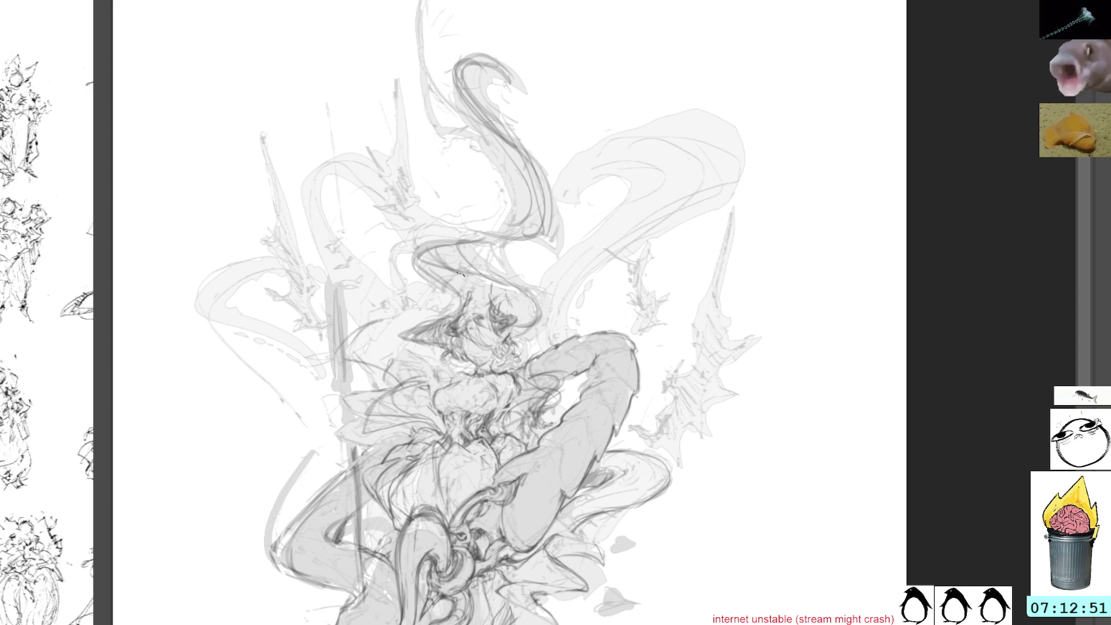
Step: Add dark flowing strokes through the lower part of the hair swirl
{"action": "left_click_drag", "start_coordinate": [482, 244], "coordinate": [559, 200]}
{"action": "left_click_drag", "start_coordinate": [536, 116], "coordinate": [484, 236]}
{"action": "left_click_drag", "start_coordinate": [524, 175], "coordinate": [516, 225]}
{"action": "left_click_drag", "start_coordinate": [494, 139], "coordinate": [480, 149]}
Step: Build up the upper part of the swirl with more dark strokes
{"action": "mouse_move", "coordinate": [454, 104]}
{"action": "left_mouse_down"}
{"action": "mouse_move", "coordinate": [420, 5]}
{"action": "mouse_move", "coordinate": [456, 117]}
{"action": "left_mouse_up"}
{"action": "mouse_move", "coordinate": [451, 116]}
{"action": "left_mouse_down"}
{"action": "mouse_move", "coordinate": [441, 130]}
{"action": "mouse_move", "coordinate": [527, 159]}
{"action": "left_mouse_up"}
{"action": "mouse_move", "coordinate": [439, 103]}
{"action": "left_mouse_down"}
{"action": "mouse_move", "coordinate": [504, 138]}
{"action": "mouse_move", "coordinate": [408, 71]}
{"action": "left_mouse_up"}
{"action": "mouse_move", "coordinate": [422, 19]}
{"action": "left_mouse_down"}
{"action": "mouse_move", "coordinate": [413, 0]}
{"action": "mouse_move", "coordinate": [432, 95]}
{"action": "mouse_move", "coordinate": [419, 78]}
{"action": "left_mouse_up"}
{"action": "mouse_move", "coordinate": [418, 78]}
{"action": "left_mouse_down"}
{"action": "mouse_move", "coordinate": [489, 138]}
{"action": "mouse_move", "coordinate": [518, 144]}
{"action": "left_mouse_up"}
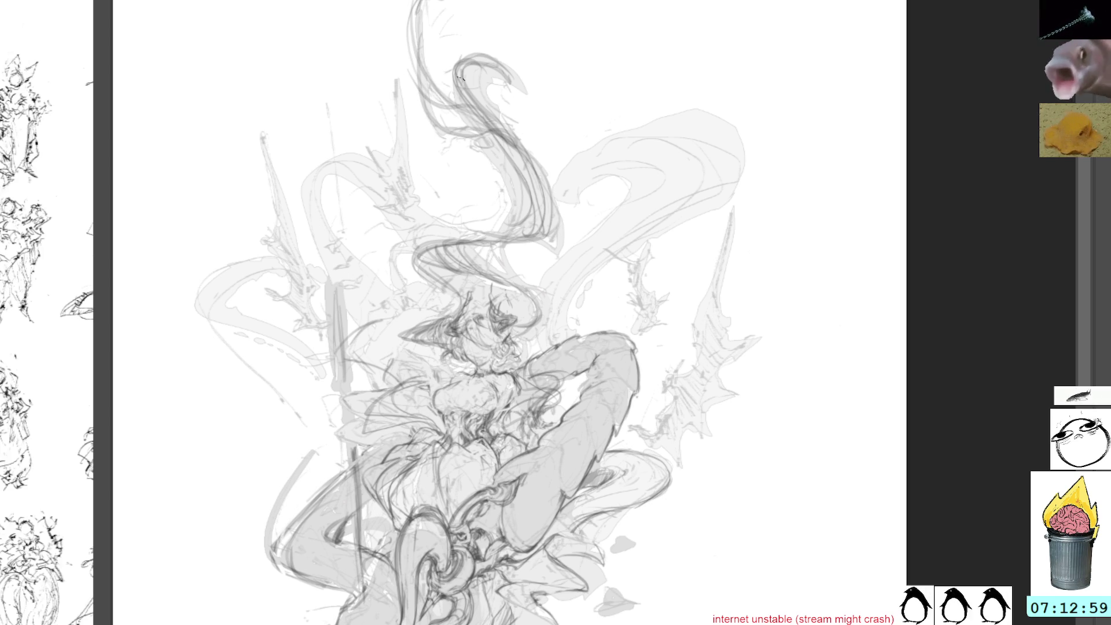
Step: Lasso a mark at the top of the swirl, deselect, and pan toward the lower body
{"action": "left_click_drag", "start_coordinate": [434, 37], "coordinate": [448, 5]}
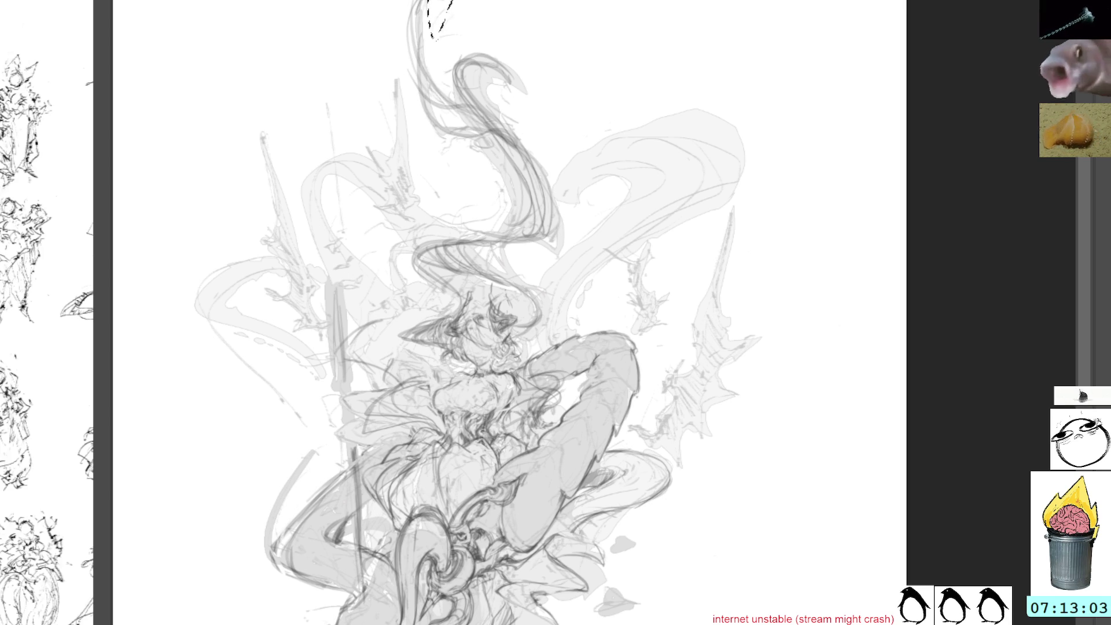
{"action": "key", "text": "ctrl+d"}
{"action": "mouse_move", "coordinate": [654, 135]}
{"action": "left_mouse_down"}
{"action": "mouse_move", "coordinate": [637, 20]}
{"action": "mouse_move", "coordinate": [659, 25]}
{"action": "mouse_move", "coordinate": [635, 159]}
{"action": "mouse_move", "coordinate": [650, 99]}
{"action": "mouse_move", "coordinate": [684, 49]}
{"action": "mouse_move", "coordinate": [671, 81]}
{"action": "left_mouse_up"}
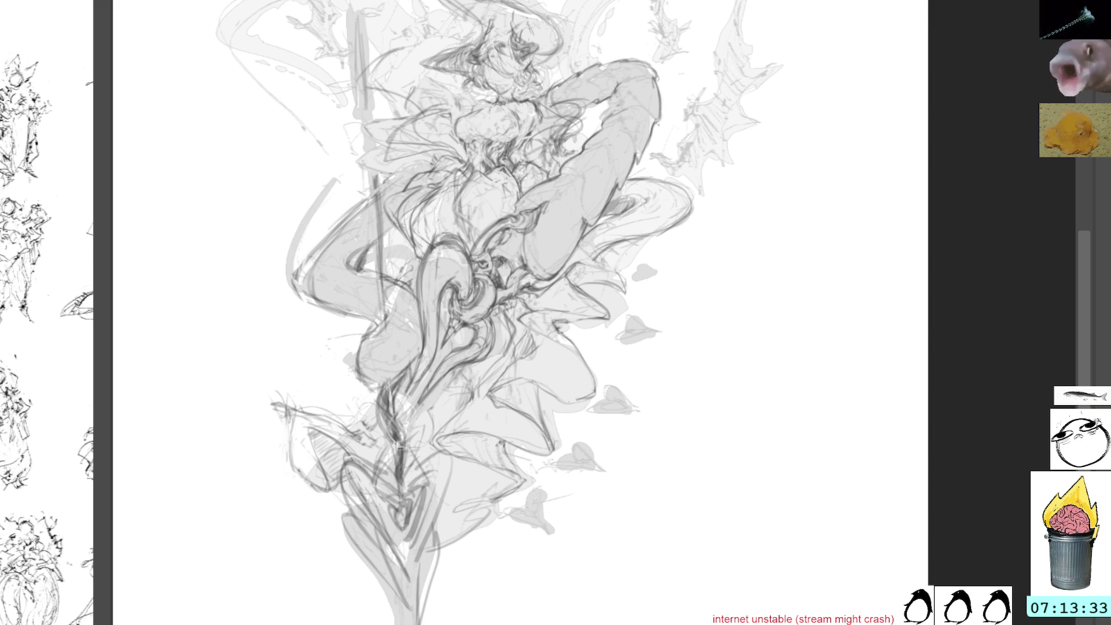
Step: Freehand-select the stray strokes on the figure's left side, delete them, and deselect
{"action": "mouse_move", "coordinate": [354, 218]}
{"action": "left_mouse_down"}
{"action": "mouse_move", "coordinate": [342, 262]}
{"action": "mouse_move", "coordinate": [315, 252]}
{"action": "mouse_move", "coordinate": [340, 232]}
{"action": "left_mouse_up"}
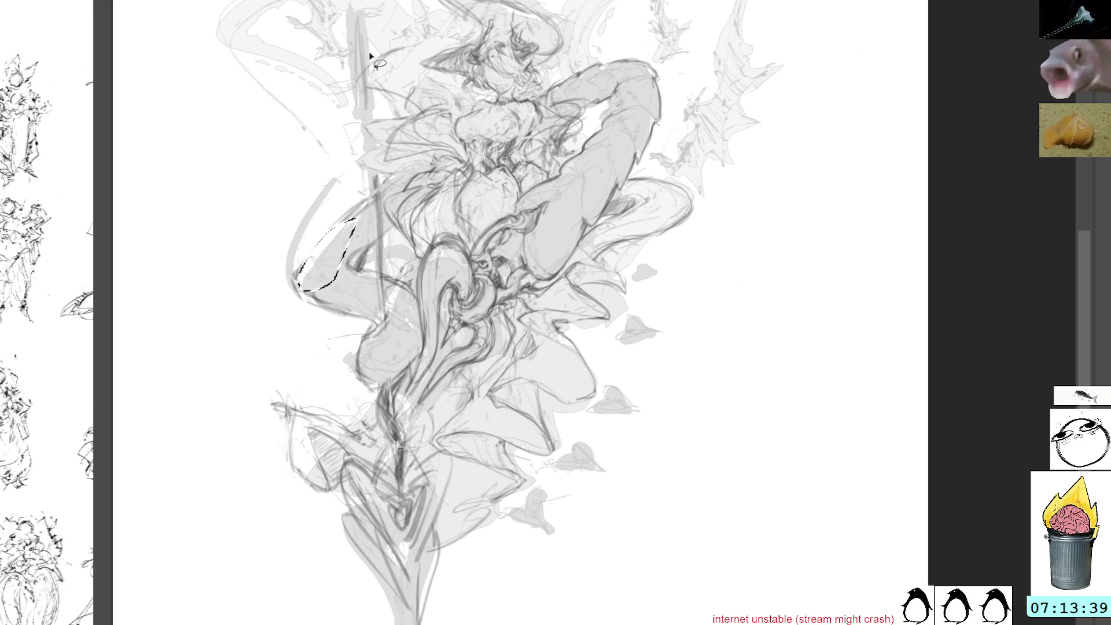
{"action": "key", "text": "Delete"}
{"action": "key", "text": "ctrl+d"}
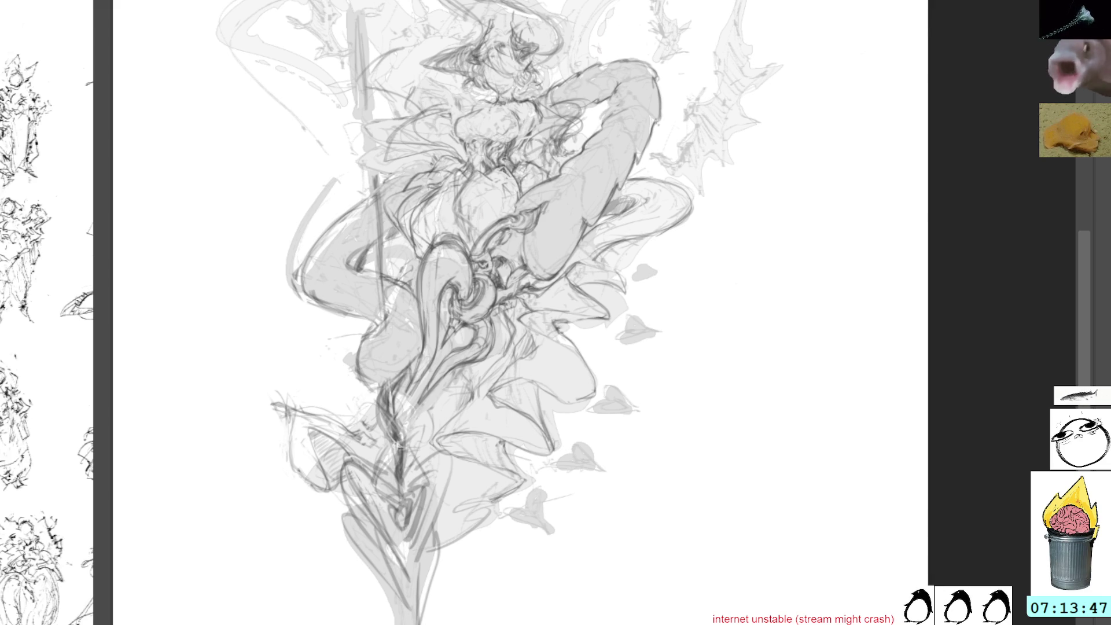
{"action": "left_click_drag", "start_coordinate": [694, 32], "coordinate": [694, 94]}
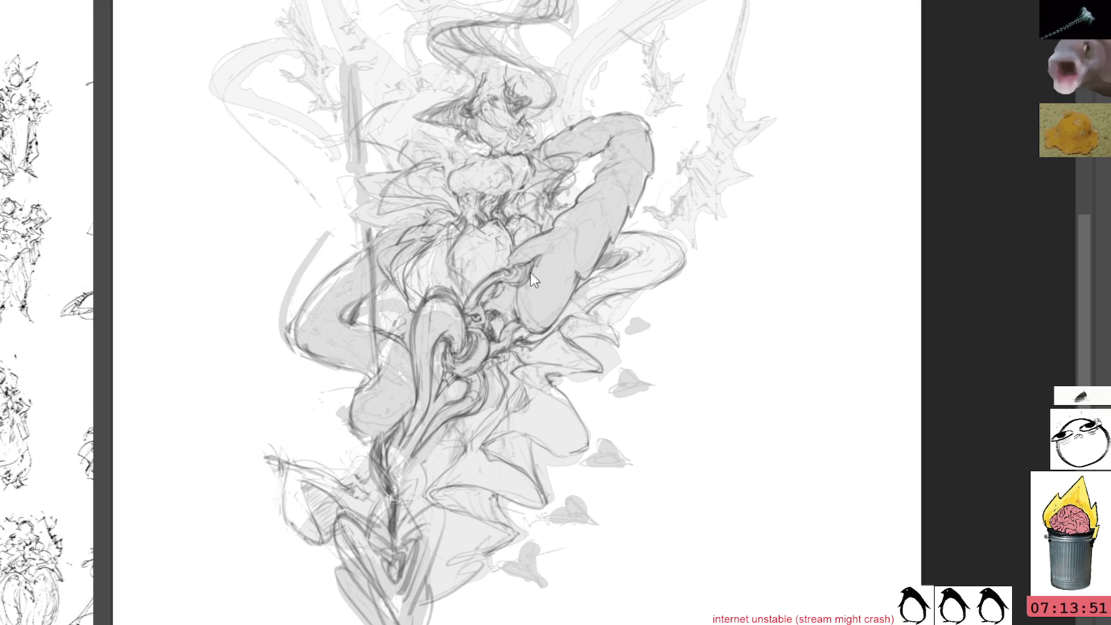
{"action": "scroll", "coordinate": [579, 260], "scroll_direction": "up", "scroll_amount": 5}
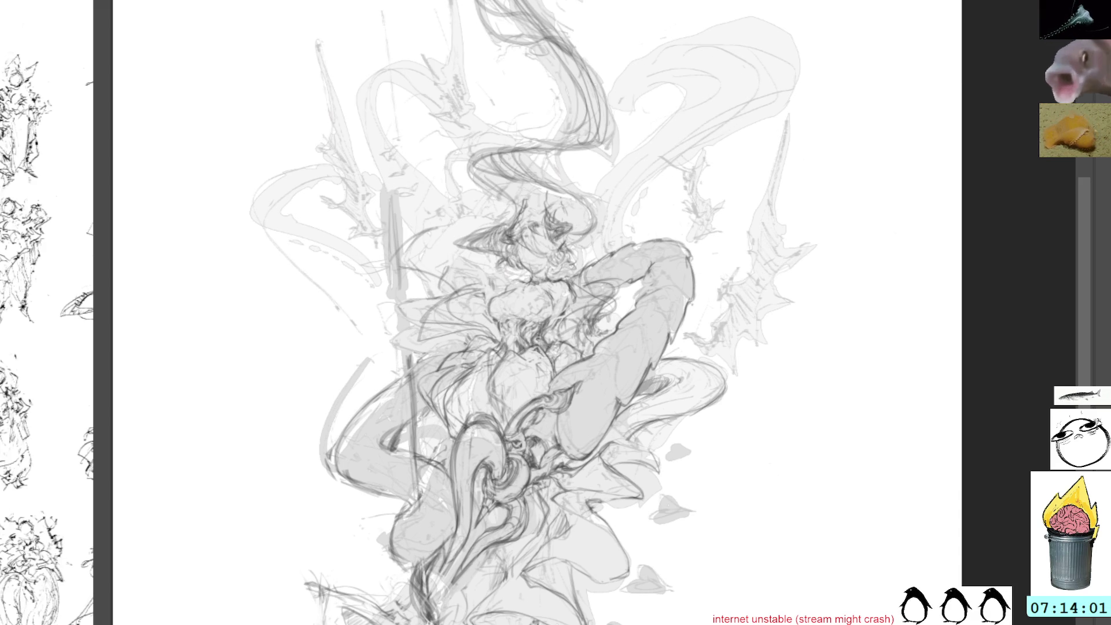
{"action": "mouse_move", "coordinate": [614, 324]}
{"action": "left_mouse_down"}
{"action": "mouse_move", "coordinate": [609, 282]}
{"action": "mouse_move", "coordinate": [578, 308]}
{"action": "mouse_move", "coordinate": [615, 325]}
{"action": "left_mouse_up"}
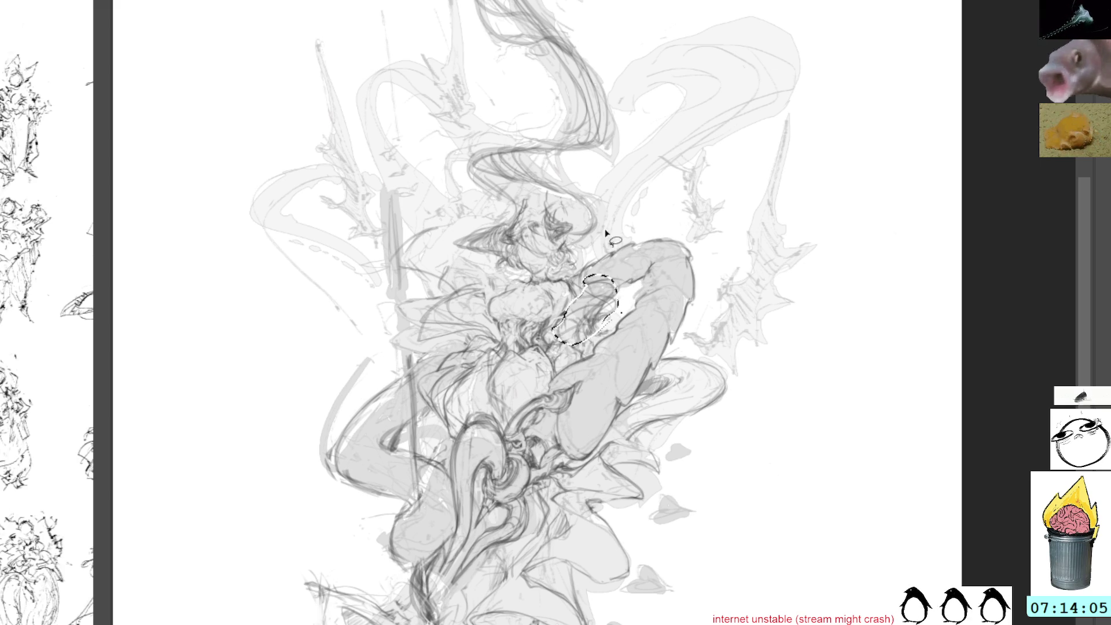
{"action": "key", "text": "Delete"}
{"action": "mouse_move", "coordinate": [477, 319]}
{"action": "left_mouse_down"}
{"action": "mouse_move", "coordinate": [403, 330]}
{"action": "mouse_move", "coordinate": [446, 348]}
{"action": "left_mouse_up"}
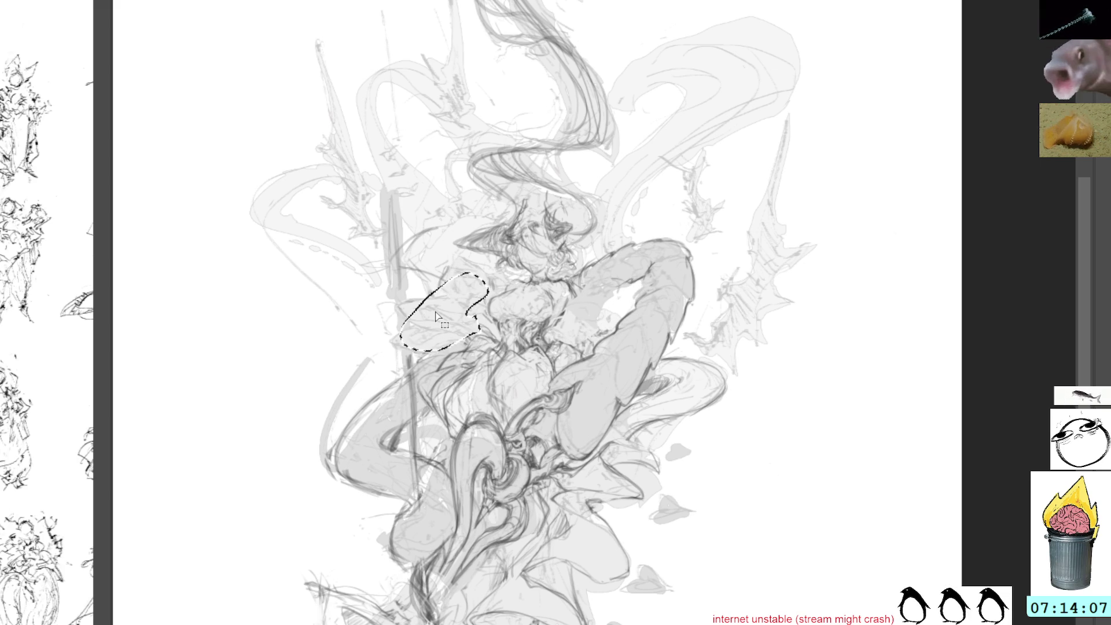
{"action": "key", "text": "ctrl+d"}
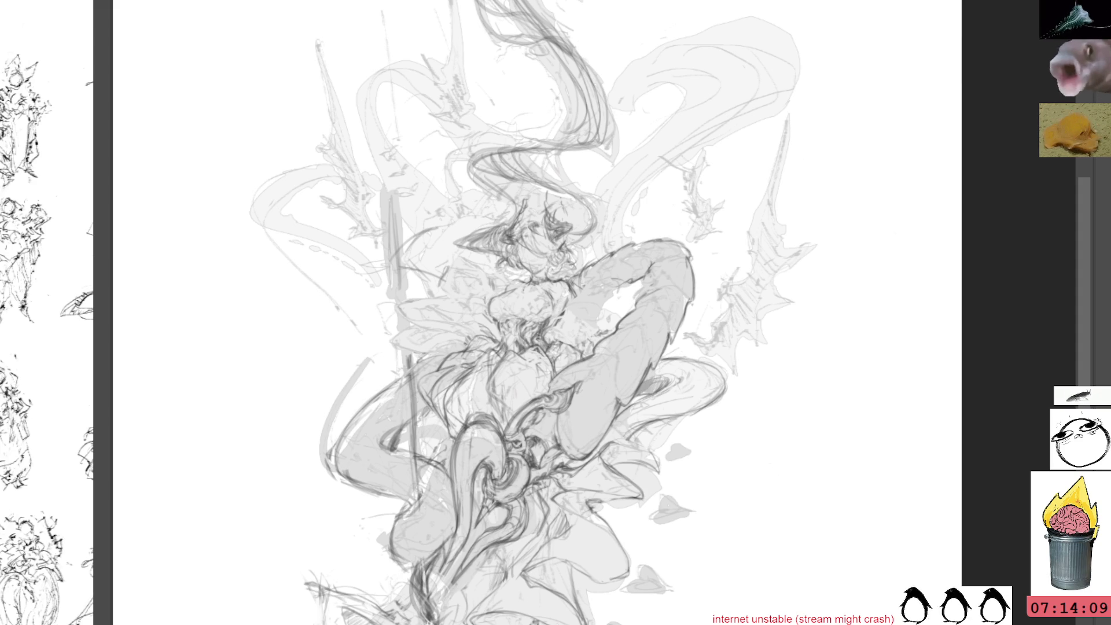
{"action": "key", "text": "ctrl+z"}
{"action": "key", "text": "ctrl+z"}
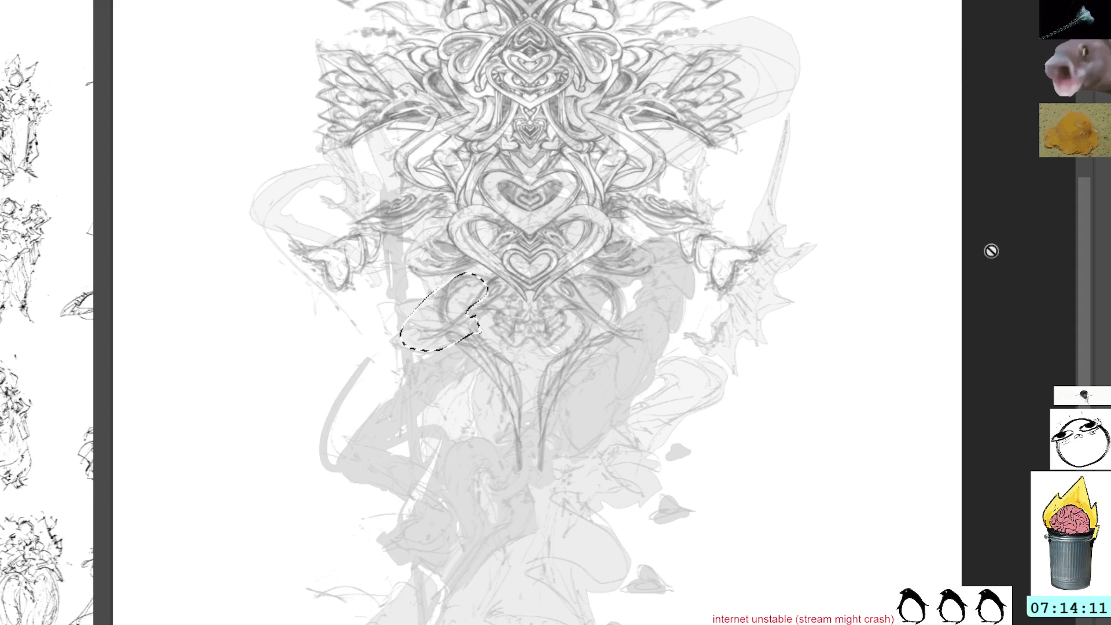
{"action": "key", "text": "ctrl+d"}
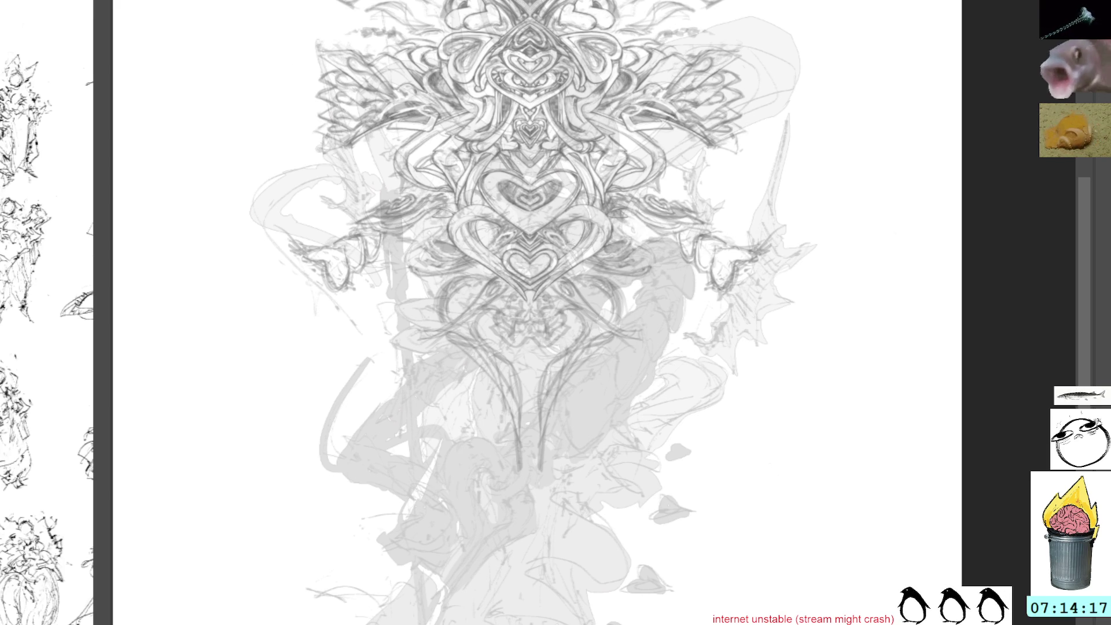
{"action": "key", "text": "ctrl+Tab"}
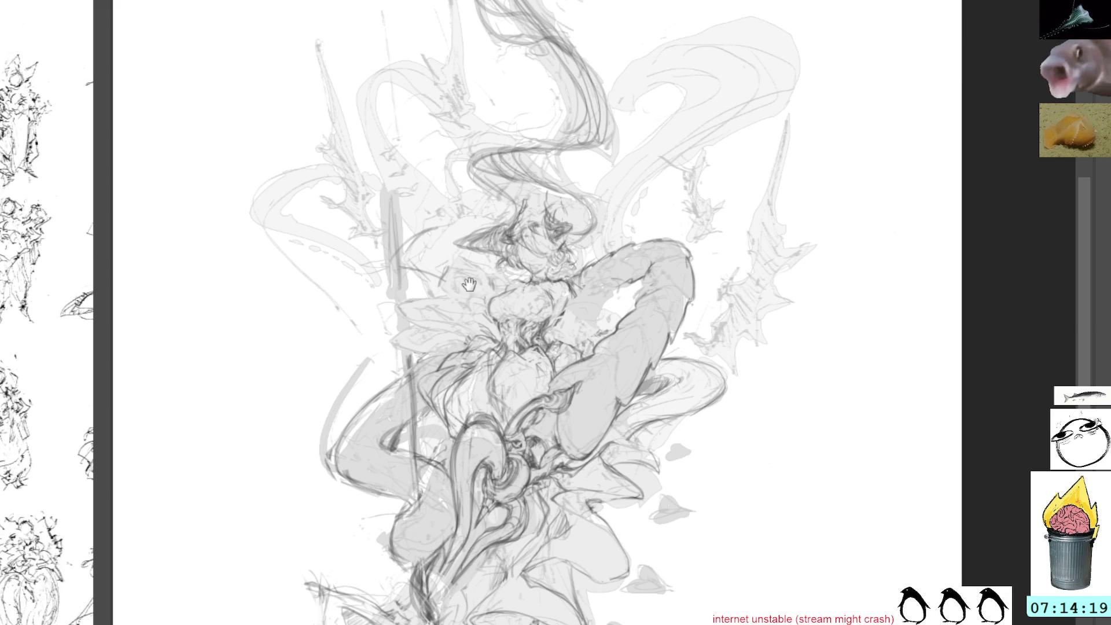
Step: Paste the symmetric ornament over the sketch to compare, then undo it
{"action": "left_click_drag", "start_coordinate": [481, 295], "coordinate": [468, 272]}
{"action": "key", "text": "ctrl+v"}
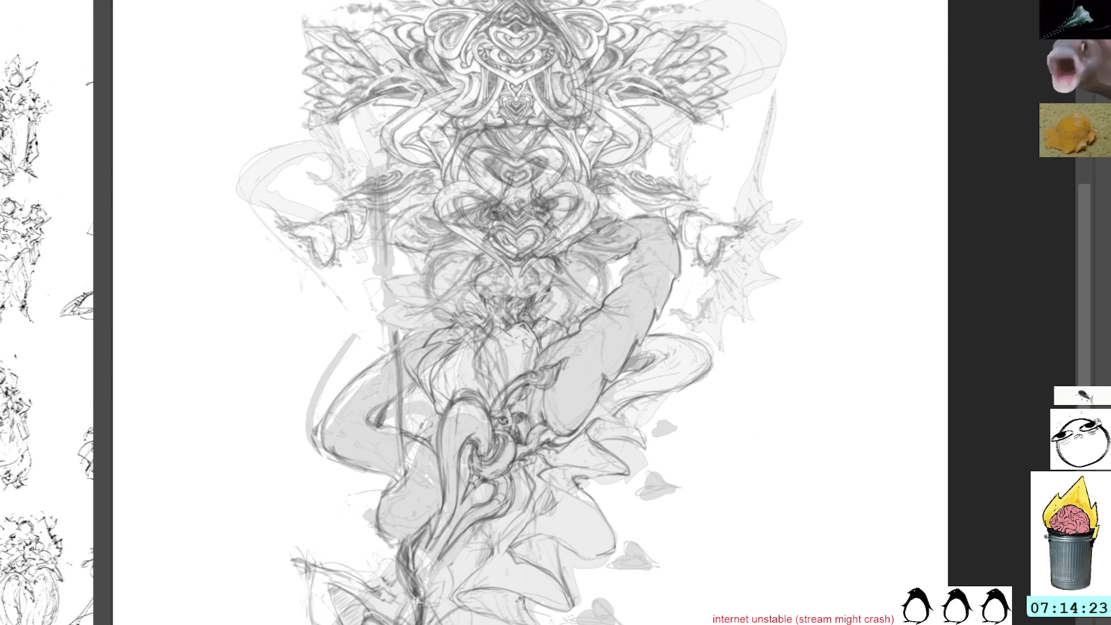
{"action": "key", "text": "ctrl+z"}
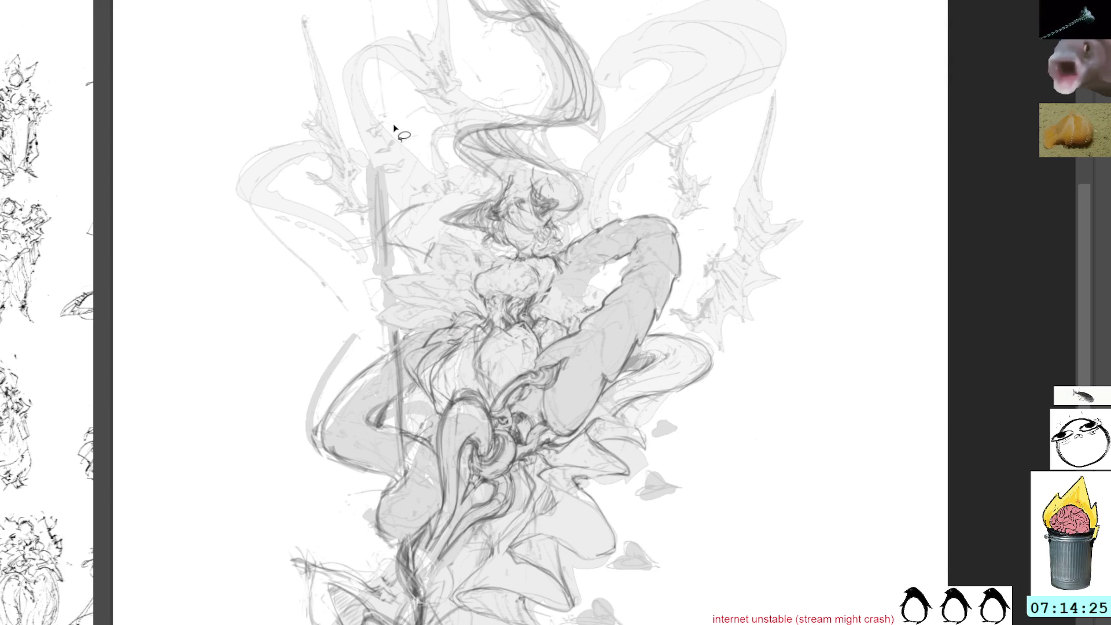
Step: Draw spiky feather strokes across the left shoulder and chest
{"action": "mouse_move", "coordinate": [428, 243]}
{"action": "left_mouse_down"}
{"action": "mouse_move", "coordinate": [463, 271]}
{"action": "mouse_move", "coordinate": [456, 293]}
{"action": "left_mouse_up"}
{"action": "mouse_move", "coordinate": [399, 257]}
{"action": "left_mouse_down"}
{"action": "mouse_move", "coordinate": [466, 285]}
{"action": "mouse_move", "coordinate": [368, 287]}
{"action": "mouse_move", "coordinate": [453, 299]}
{"action": "mouse_move", "coordinate": [354, 309]}
{"action": "mouse_move", "coordinate": [440, 316]}
{"action": "mouse_move", "coordinate": [458, 301]}
{"action": "mouse_move", "coordinate": [350, 330]}
{"action": "mouse_move", "coordinate": [468, 328]}
{"action": "mouse_move", "coordinate": [474, 307]}
{"action": "left_mouse_up"}
{"action": "mouse_move", "coordinate": [468, 259]}
{"action": "left_mouse_down"}
{"action": "mouse_move", "coordinate": [452, 279]}
{"action": "mouse_move", "coordinate": [475, 291]}
{"action": "left_mouse_up"}
{"action": "left_click_drag", "start_coordinate": [461, 261], "coordinate": [477, 259]}
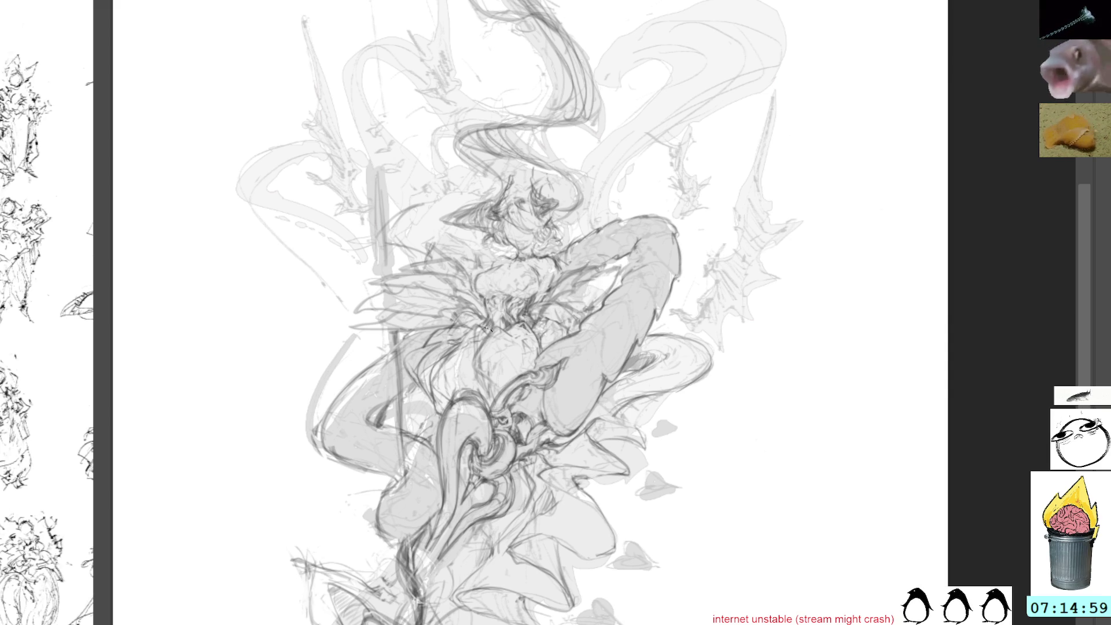
{"action": "left_click_drag", "start_coordinate": [533, 307], "coordinate": [450, 249]}
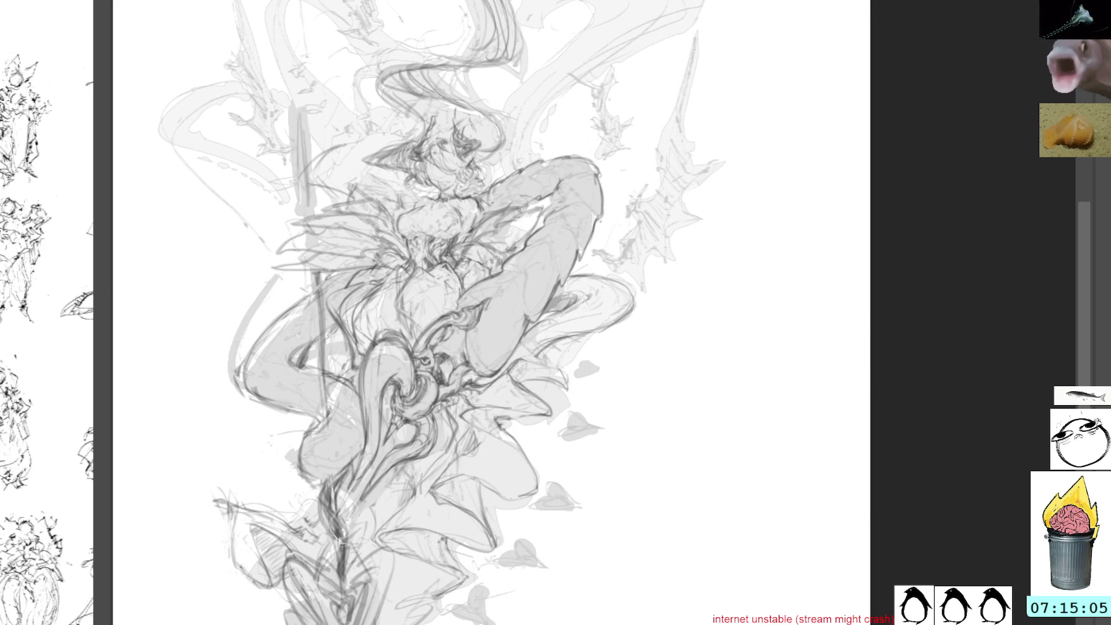
Step: Lighten the raised leg's shading, then lasso and release a small area beside the head
{"action": "key", "text": "ctrl+z"}
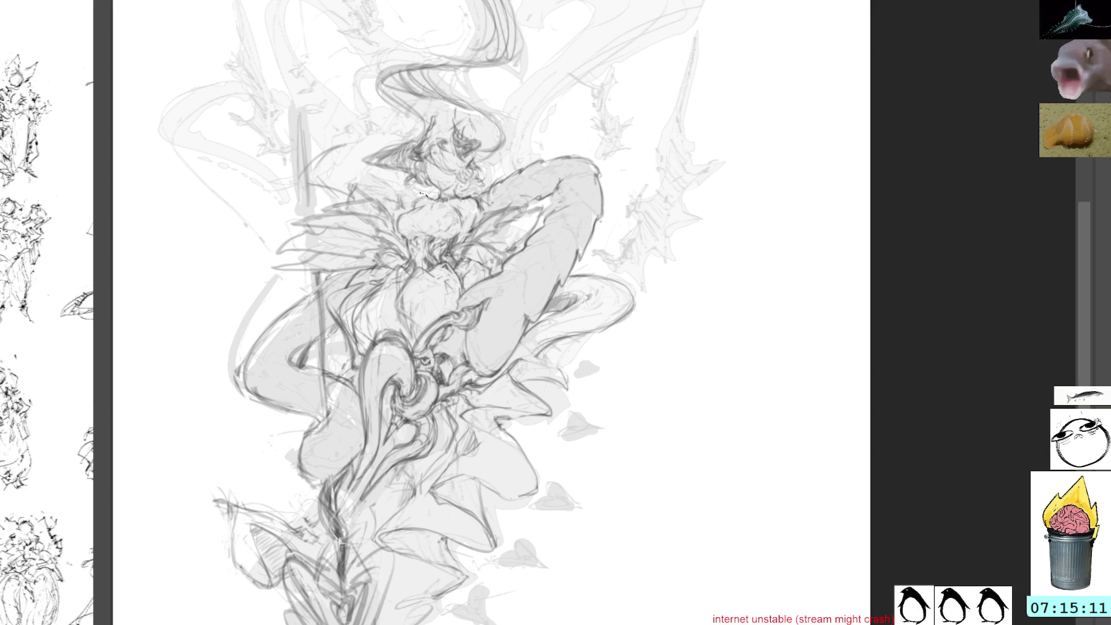
{"action": "key", "text": "l"}
{"action": "mouse_move", "coordinate": [344, 142]}
{"action": "left_mouse_down"}
{"action": "mouse_move", "coordinate": [310, 179]}
{"action": "mouse_move", "coordinate": [360, 188]}
{"action": "left_mouse_up"}
{"action": "key", "text": "ctrl+d"}
Step: Zoom and pan the view back over the figure
{"action": "scroll", "coordinate": [608, 77], "scroll_direction": "up", "scroll_amount": 3}
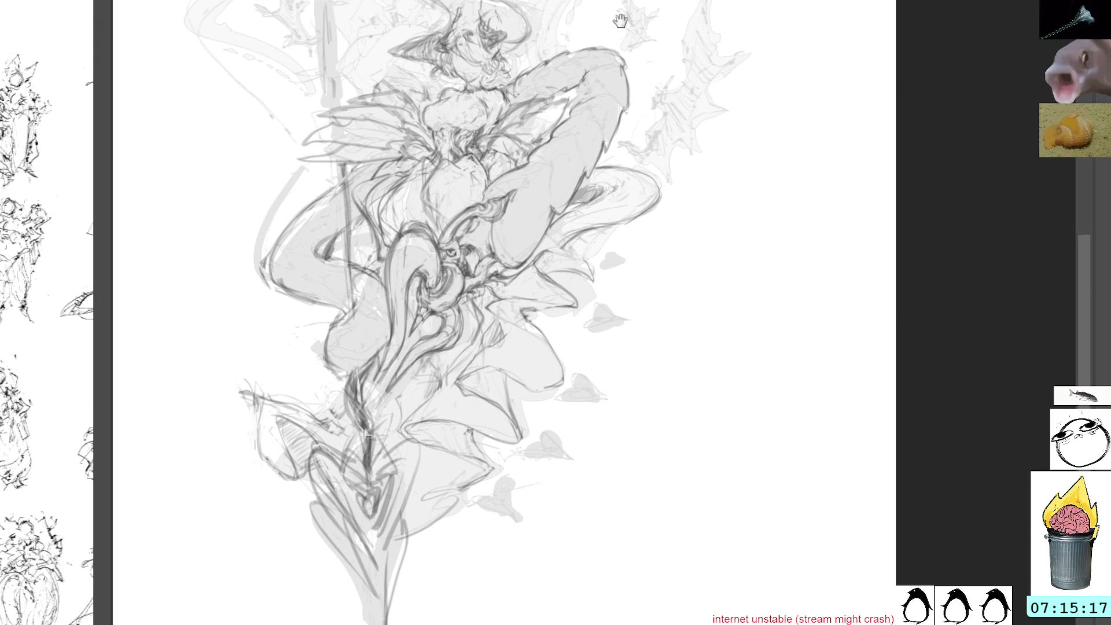
{"action": "mouse_move", "coordinate": [613, 75]}
{"action": "left_mouse_down"}
{"action": "mouse_move", "coordinate": [628, 138]}
{"action": "mouse_move", "coordinate": [623, 108]}
{"action": "left_mouse_up"}
{"action": "mouse_move", "coordinate": [713, 226]}
{"action": "left_mouse_down"}
{"action": "mouse_move", "coordinate": [727, 218]}
{"action": "mouse_move", "coordinate": [602, 127]}
{"action": "left_mouse_up"}
{"action": "mouse_move", "coordinate": [520, 380]}
{"action": "left_mouse_down"}
{"action": "mouse_move", "coordinate": [479, 378]}
{"action": "mouse_move", "coordinate": [480, 291]}
{"action": "mouse_move", "coordinate": [503, 305]}
{"action": "left_mouse_up"}
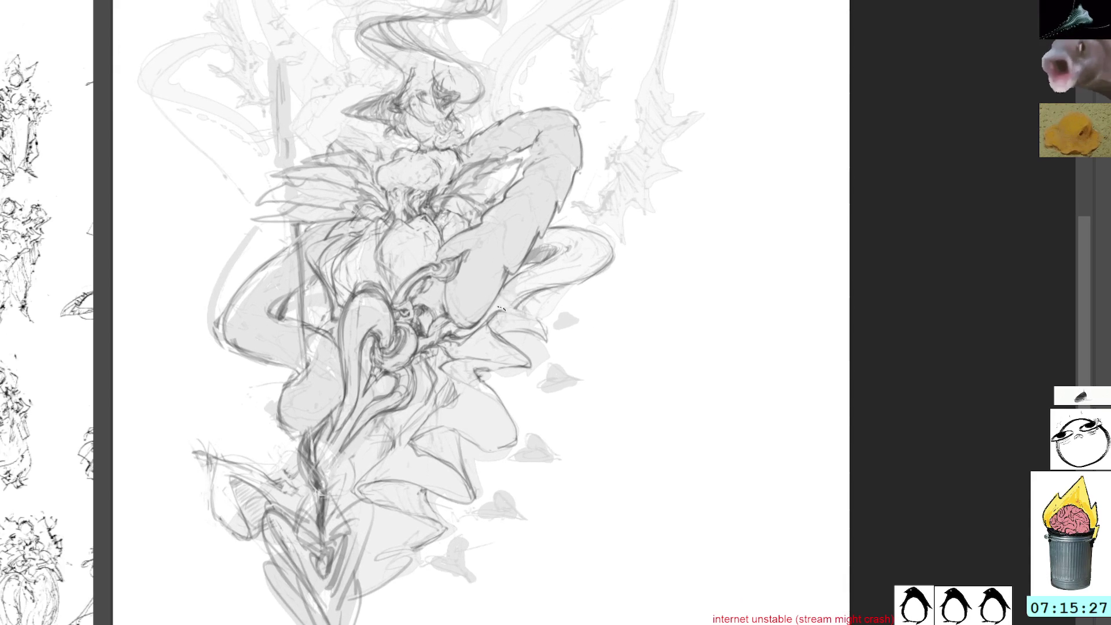
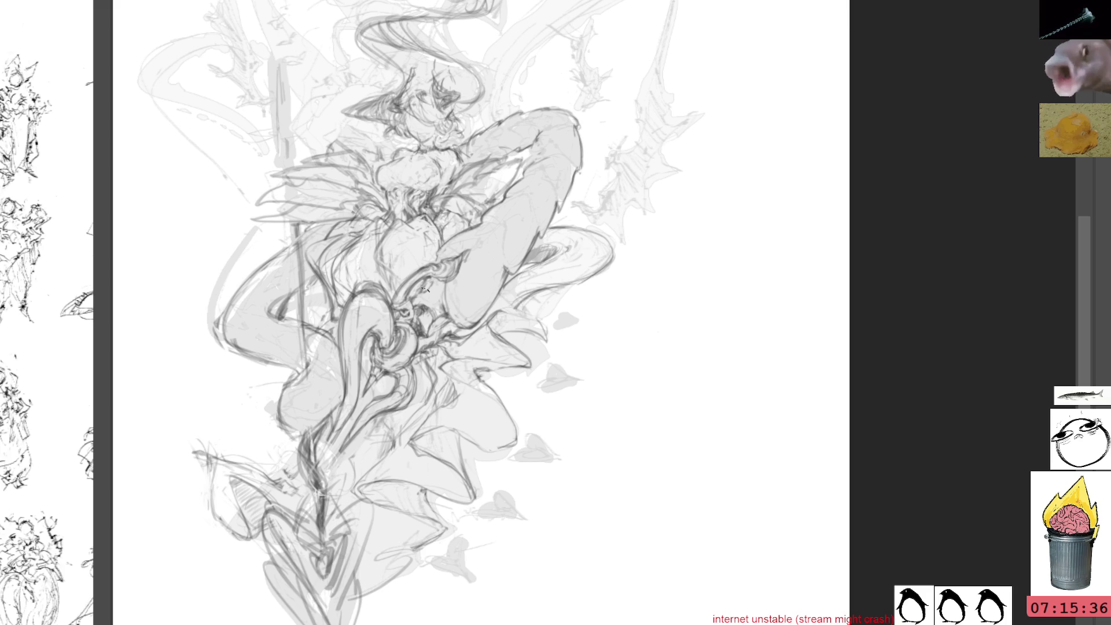
Step: Undo the stray vertical stroke at the top, then lasso a small area beside the chest
{"action": "left_click_drag", "start_coordinate": [737, 19], "coordinate": [730, 142]}
{"action": "key", "text": "ctrl+z"}
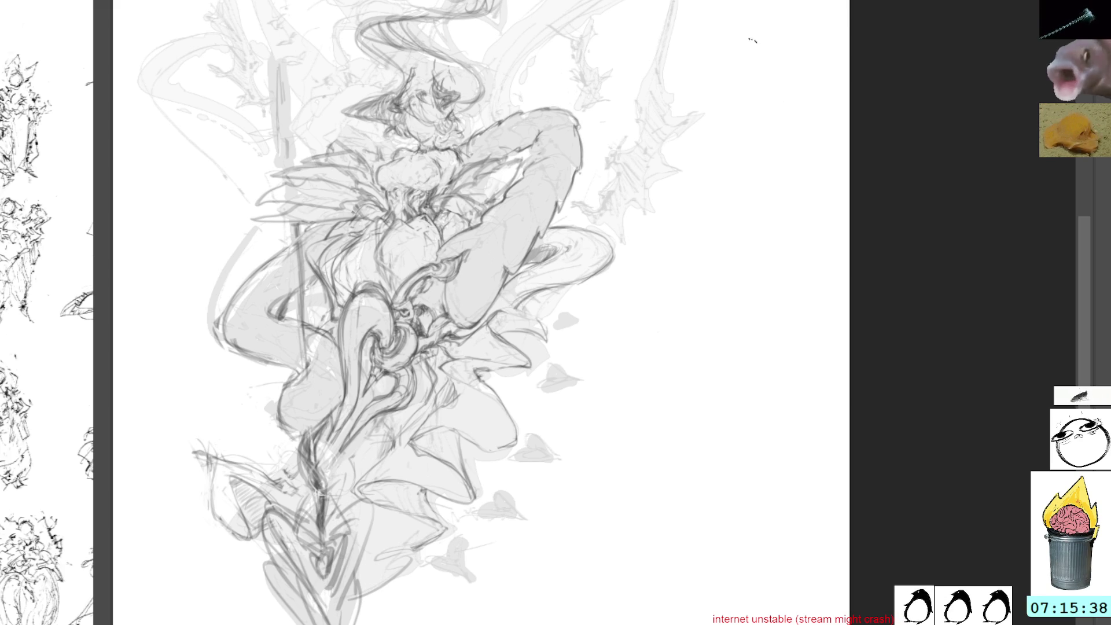
{"action": "mouse_move", "coordinate": [689, 72]}
{"action": "left_mouse_down"}
{"action": "mouse_move", "coordinate": [707, 130]}
{"action": "mouse_move", "coordinate": [711, 62]}
{"action": "left_mouse_up"}
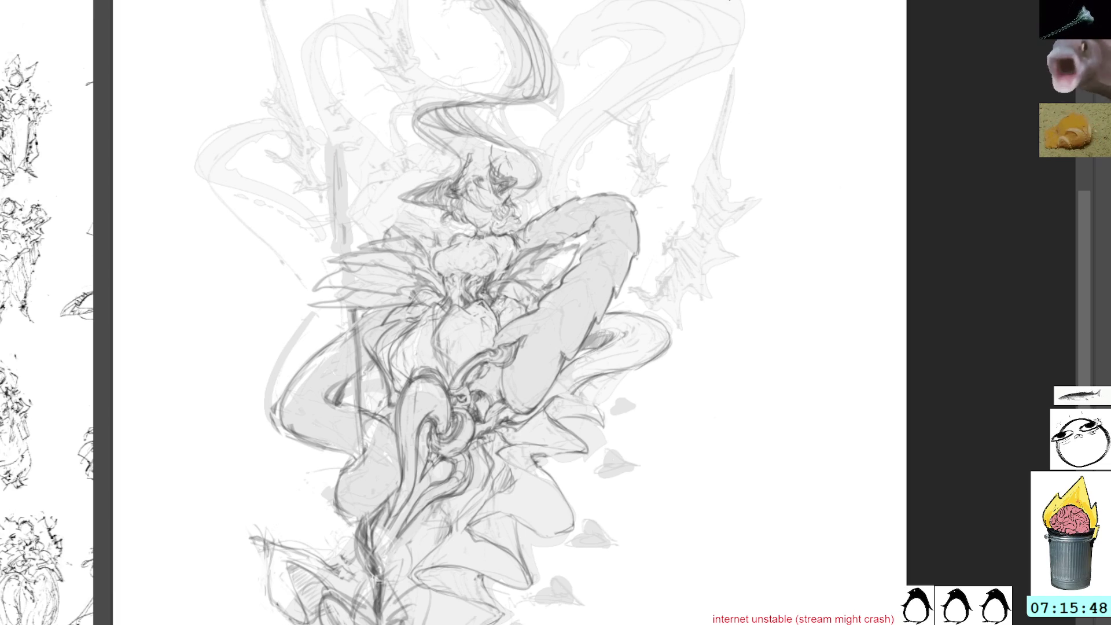
{"action": "mouse_move", "coordinate": [749, 124]}
{"action": "left_mouse_down"}
{"action": "mouse_move", "coordinate": [741, 67]}
{"action": "mouse_move", "coordinate": [762, 45]}
{"action": "mouse_move", "coordinate": [781, 161]}
{"action": "left_mouse_up"}
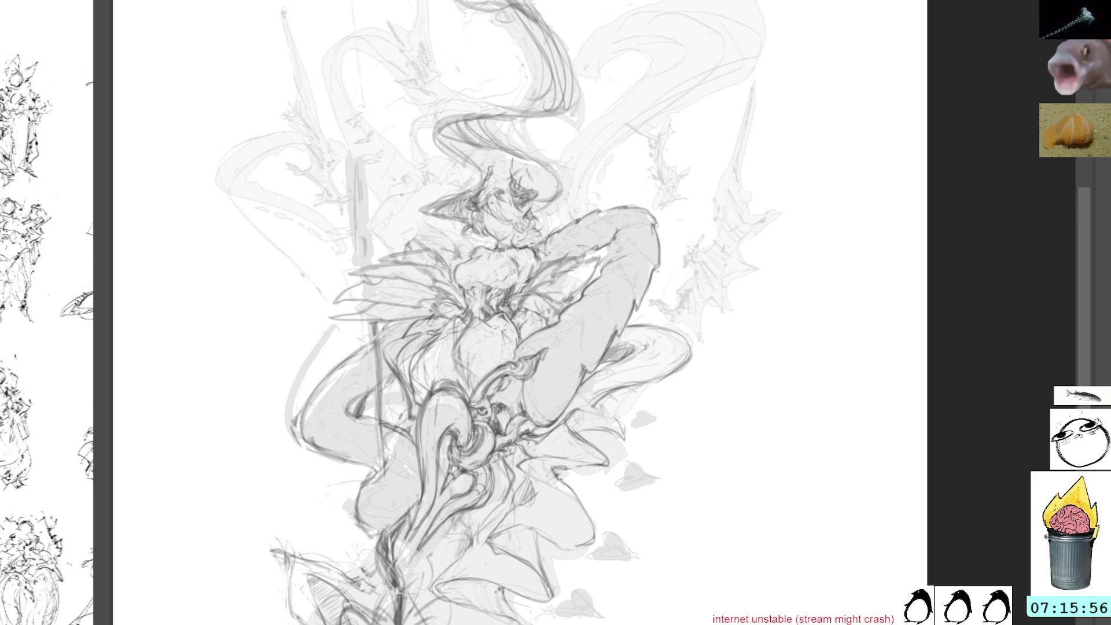
{"action": "left_click_drag", "start_coordinate": [664, 289], "coordinate": [617, 267]}
{"action": "mouse_move", "coordinate": [505, 277]}
{"action": "left_mouse_down"}
{"action": "mouse_move", "coordinate": [476, 269]}
{"action": "mouse_move", "coordinate": [504, 295]}
{"action": "left_mouse_up"}
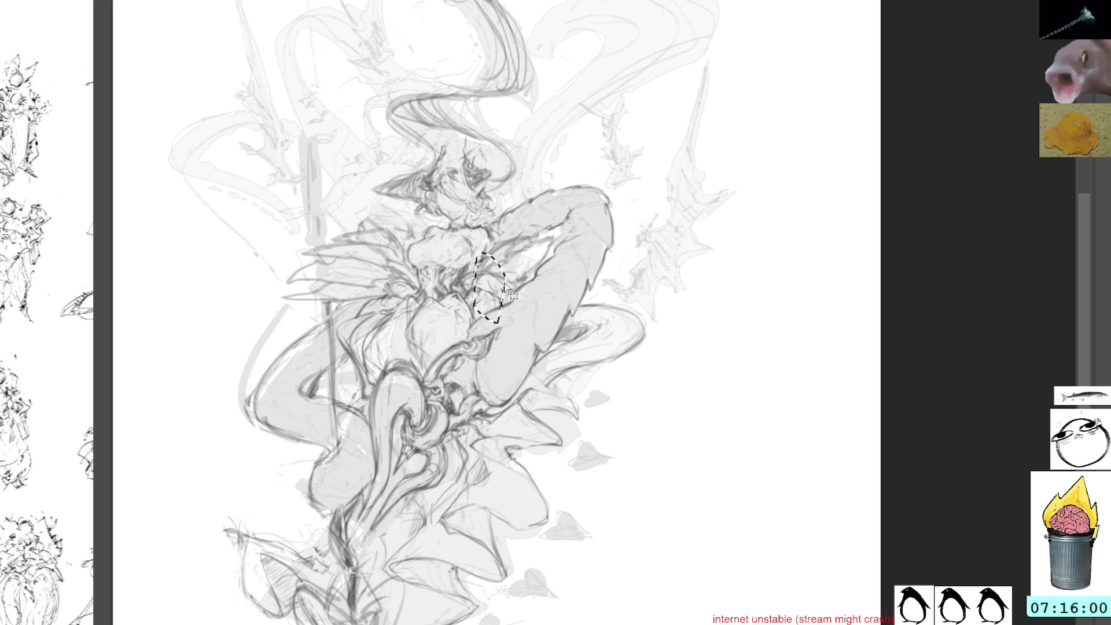
Step: Lasso a zig-zag area along the torso, discarding an extension to the right
{"action": "key", "text": "ctrl+d"}
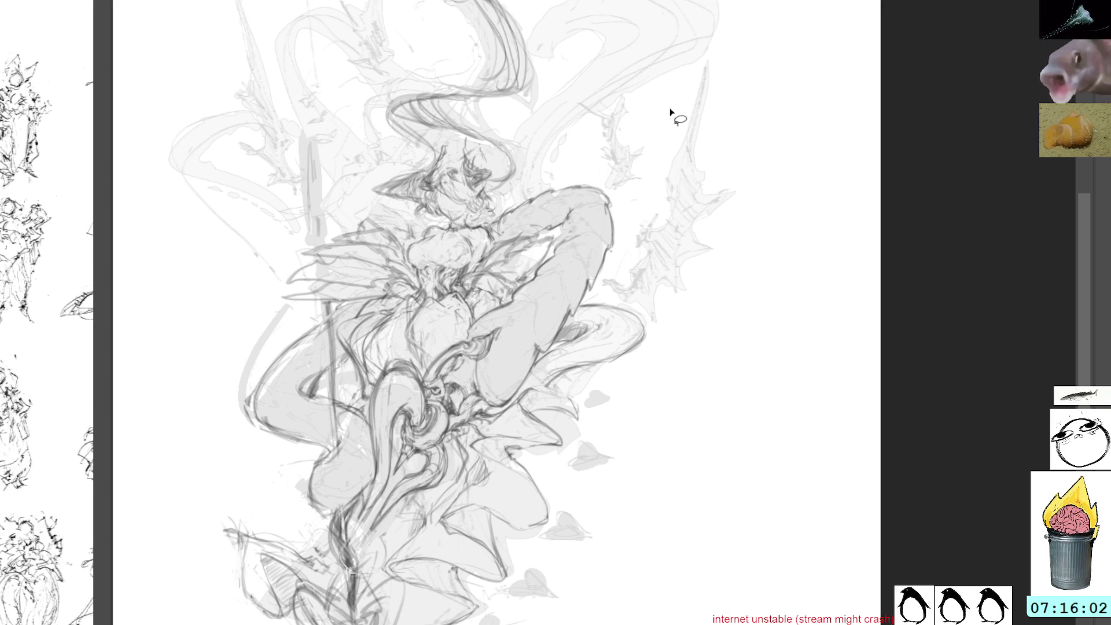
{"action": "mouse_move", "coordinate": [507, 282]}
{"action": "left_mouse_down"}
{"action": "mouse_move", "coordinate": [496, 318]}
{"action": "mouse_move", "coordinate": [578, 427]}
{"action": "mouse_move", "coordinate": [571, 410]}
{"action": "mouse_move", "coordinate": [660, 394]}
{"action": "mouse_move", "coordinate": [511, 362]}
{"action": "mouse_move", "coordinate": [484, 272]}
{"action": "mouse_move", "coordinate": [513, 282]}
{"action": "left_mouse_up"}
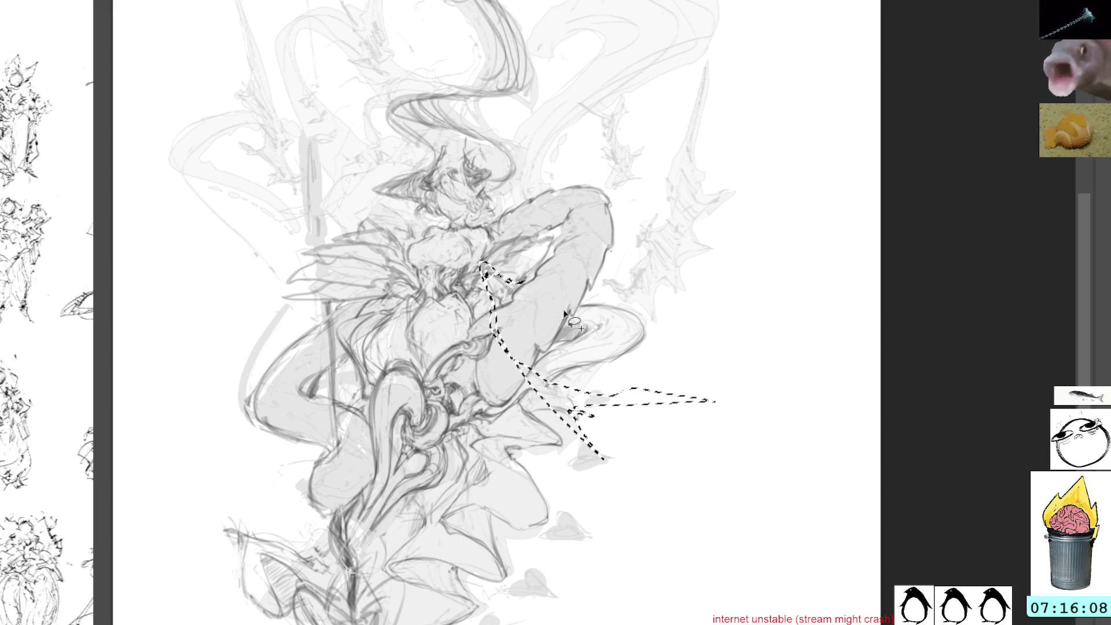
{"action": "mouse_move", "coordinate": [589, 346]}
{"action": "left_mouse_down"}
{"action": "mouse_move", "coordinate": [613, 362]}
{"action": "mouse_move", "coordinate": [723, 330]}
{"action": "mouse_move", "coordinate": [671, 343]}
{"action": "mouse_move", "coordinate": [576, 336]}
{"action": "left_mouse_up"}
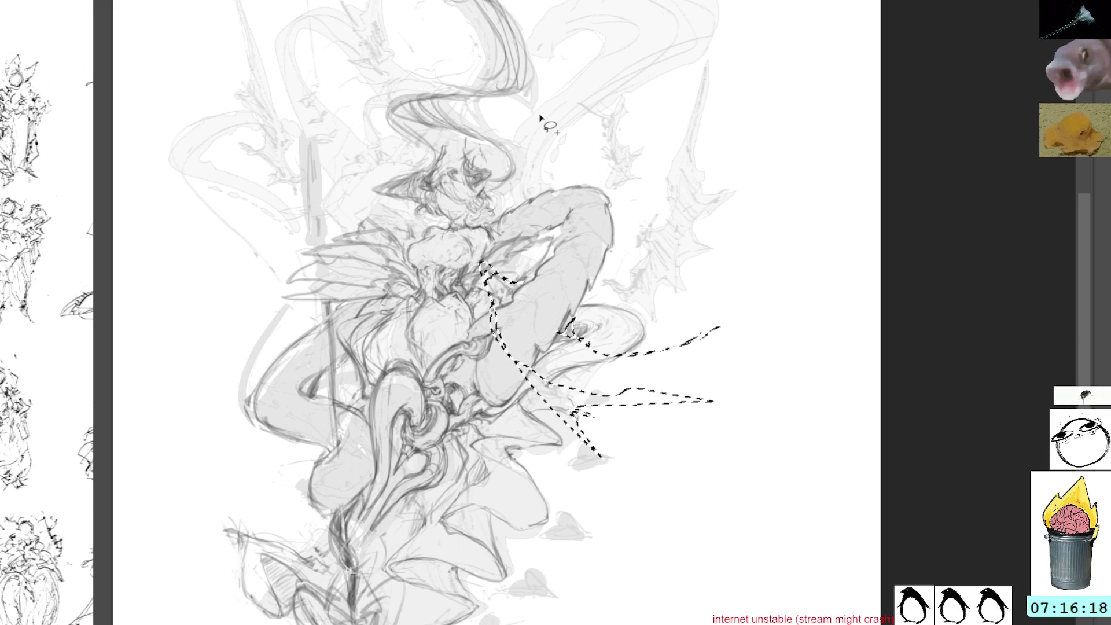
{"action": "key", "text": "ctrl+z"}
{"action": "key", "text": "ctrl+z"}
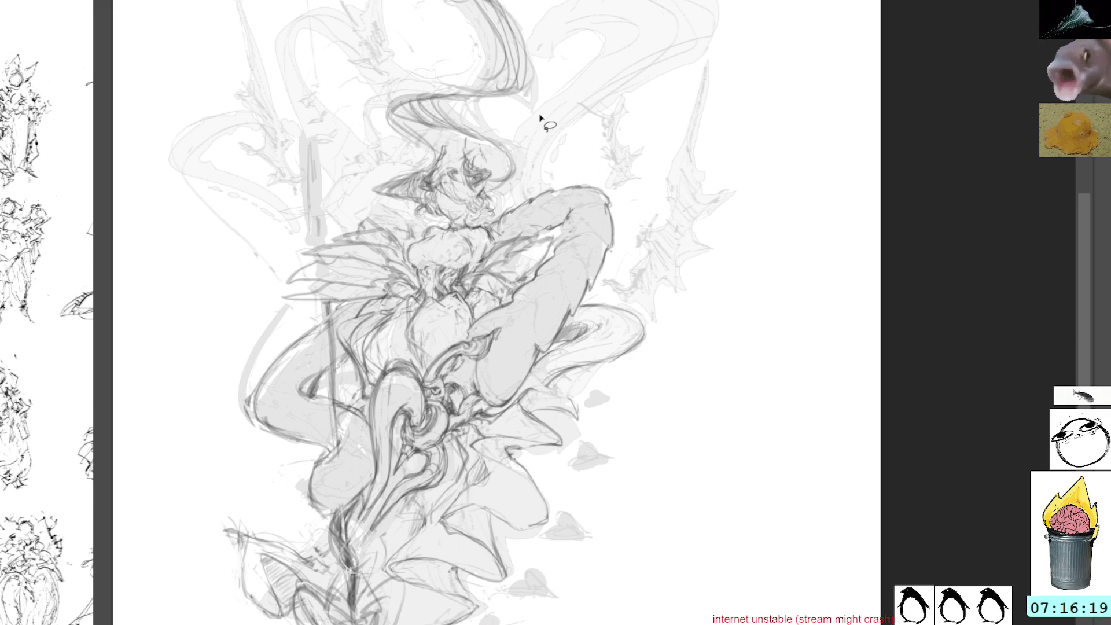
{"action": "mouse_move", "coordinate": [509, 290]}
{"action": "left_mouse_down"}
{"action": "mouse_move", "coordinate": [476, 265]}
{"action": "mouse_move", "coordinate": [472, 286]}
{"action": "mouse_move", "coordinate": [448, 282]}
{"action": "mouse_move", "coordinate": [497, 314]}
{"action": "mouse_move", "coordinate": [514, 375]}
{"action": "mouse_move", "coordinate": [671, 544]}
{"action": "mouse_move", "coordinate": [563, 424]}
{"action": "mouse_move", "coordinate": [557, 400]}
{"action": "mouse_move", "coordinate": [596, 420]}
{"action": "mouse_move", "coordinate": [657, 397]}
{"action": "mouse_move", "coordinate": [622, 368]}
{"action": "mouse_move", "coordinate": [660, 343]}
{"action": "mouse_move", "coordinate": [578, 351]}
{"action": "mouse_move", "coordinate": [561, 364]}
{"action": "mouse_move", "coordinate": [556, 335]}
{"action": "mouse_move", "coordinate": [513, 298]}
{"action": "mouse_move", "coordinate": [511, 279]}
{"action": "mouse_move", "coordinate": [498, 312]}
{"action": "mouse_move", "coordinate": [474, 319]}
{"action": "mouse_move", "coordinate": [502, 399]}
{"action": "mouse_move", "coordinate": [554, 338]}
{"action": "left_mouse_up"}
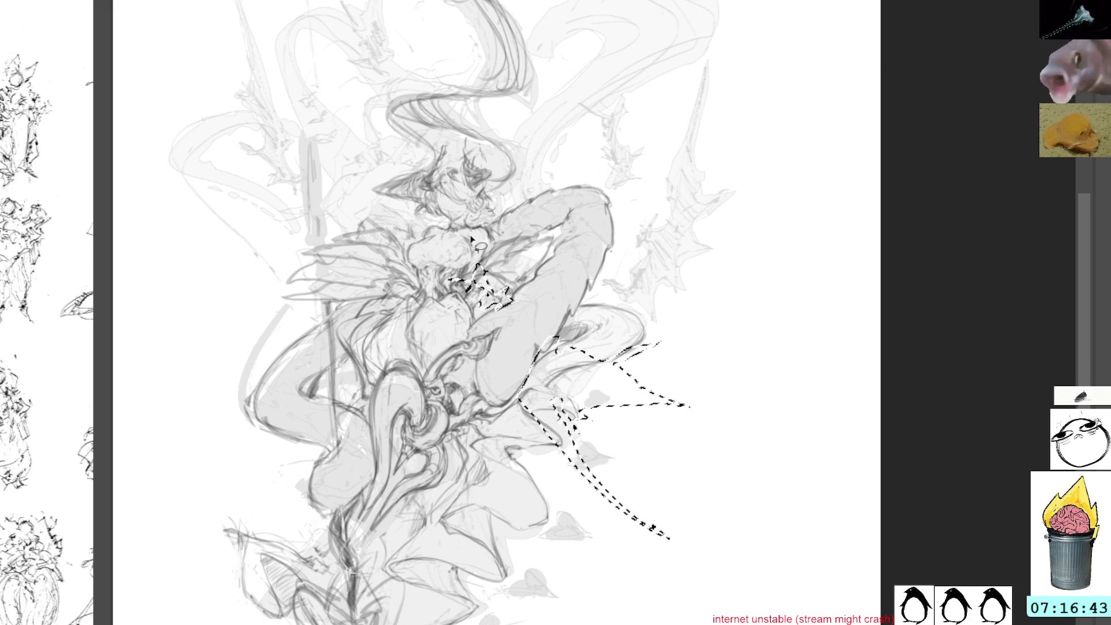
Step: Deselect and paint dark pencil strokes on the torso below the chest
{"action": "key", "text": "ctrl+d"}
{"action": "left_click_drag", "start_coordinate": [488, 250], "coordinate": [462, 331]}
{"action": "left_click_drag", "start_coordinate": [480, 277], "coordinate": [466, 321]}
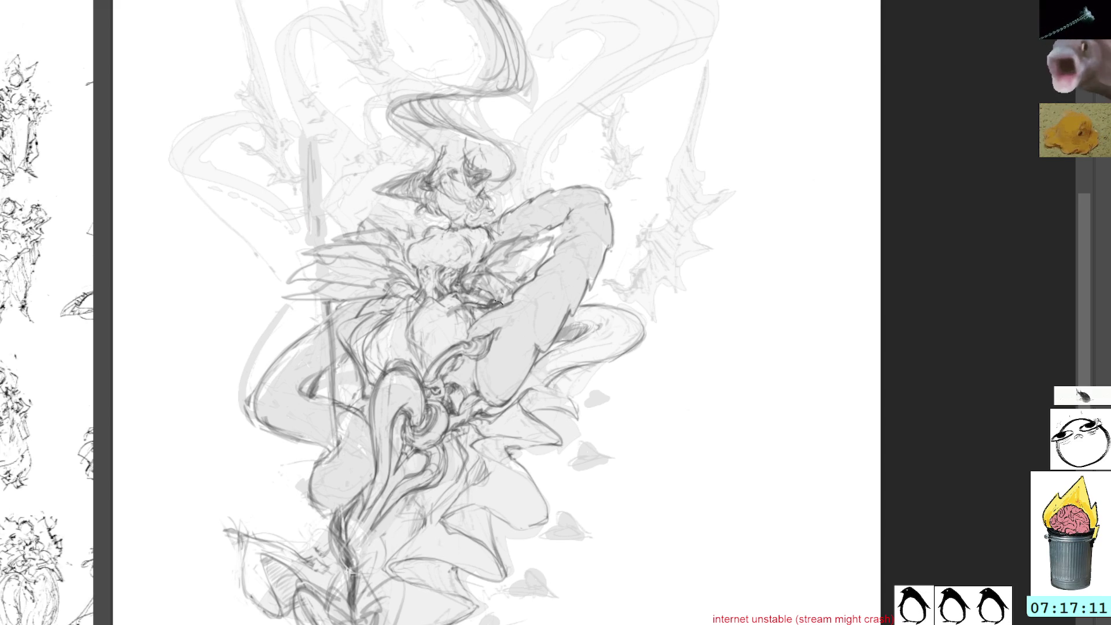
Step: Lasso the feathery shoulder area and rotate it slightly with a free transform
{"action": "left_click_drag", "start_coordinate": [622, 232], "coordinate": [537, 224]}
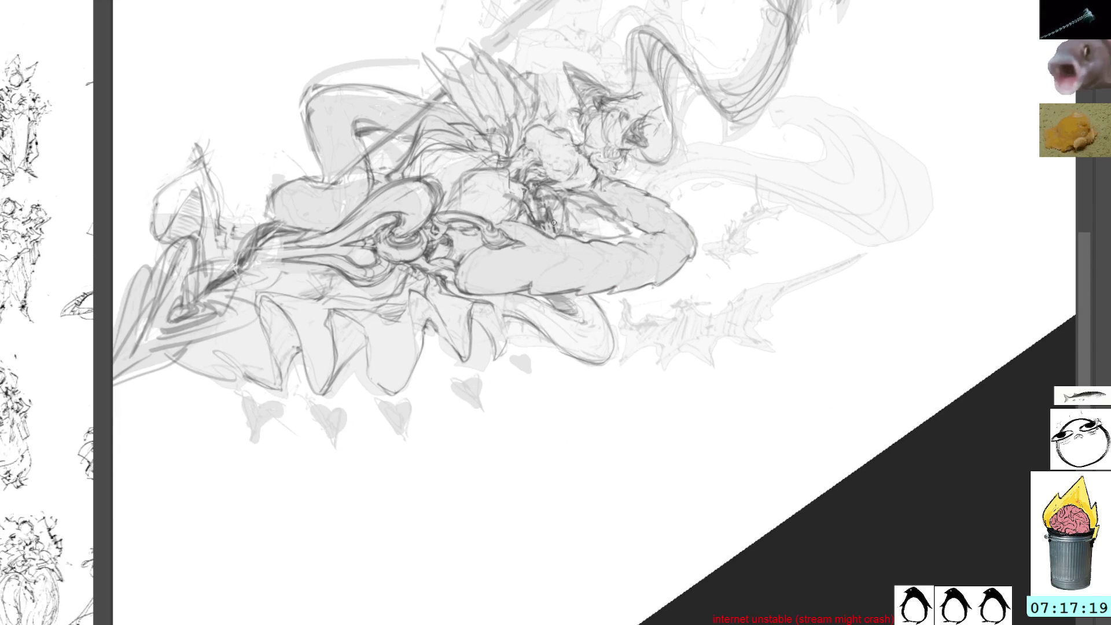
{"action": "mouse_move", "coordinate": [552, 214]}
{"action": "left_mouse_down"}
{"action": "mouse_move", "coordinate": [669, 224]}
{"action": "mouse_move", "coordinate": [526, 292]}
{"action": "mouse_move", "coordinate": [579, 345]}
{"action": "mouse_move", "coordinate": [640, 469]}
{"action": "mouse_move", "coordinate": [672, 489]}
{"action": "left_mouse_up"}
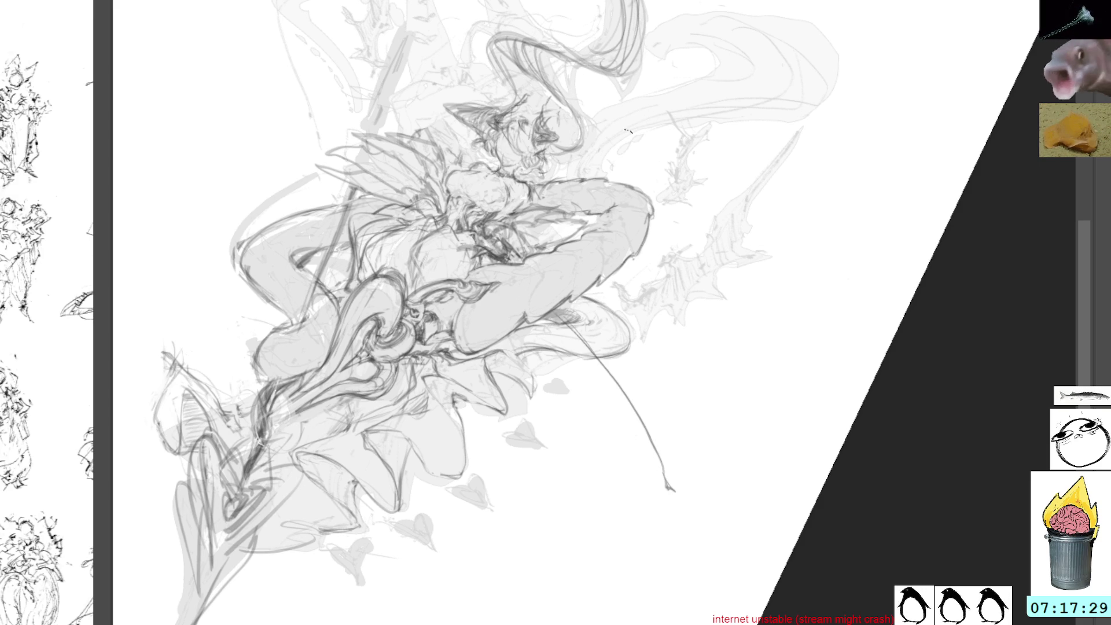
{"action": "mouse_move", "coordinate": [437, 133]}
{"action": "left_mouse_down"}
{"action": "mouse_move", "coordinate": [412, 120]}
{"action": "mouse_move", "coordinate": [341, 183]}
{"action": "mouse_move", "coordinate": [409, 213]}
{"action": "left_mouse_up"}
{"action": "left_click_drag", "start_coordinate": [442, 177], "coordinate": [440, 175]}
{"action": "key", "text": "ctrl+t"}
{"action": "left_click_drag", "start_coordinate": [568, 113], "coordinate": [573, 107]}
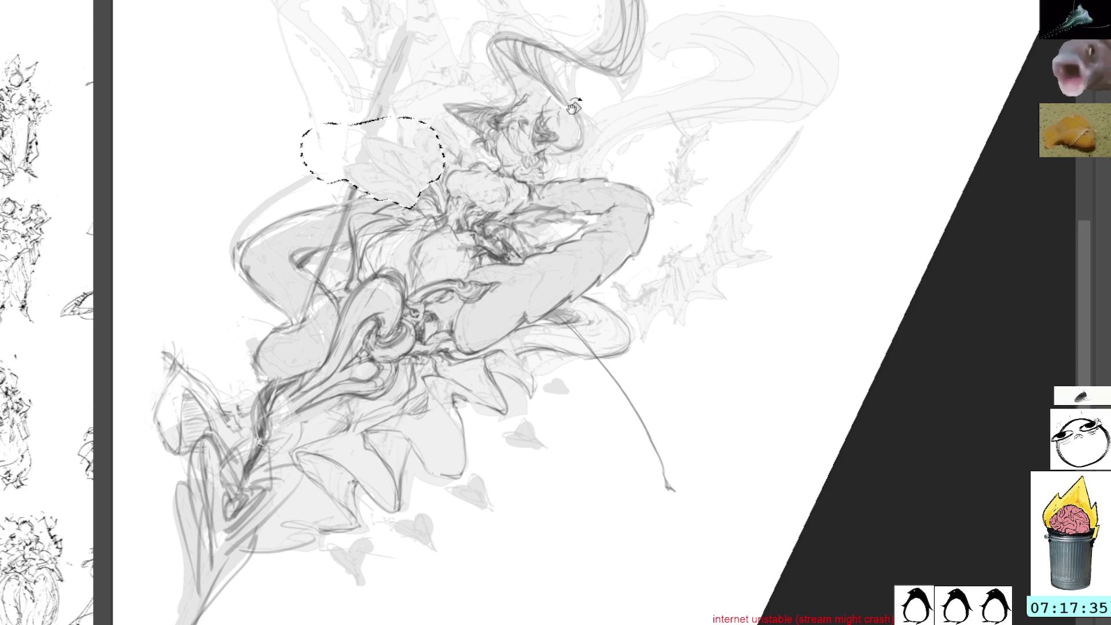
{"action": "key", "text": "Return"}
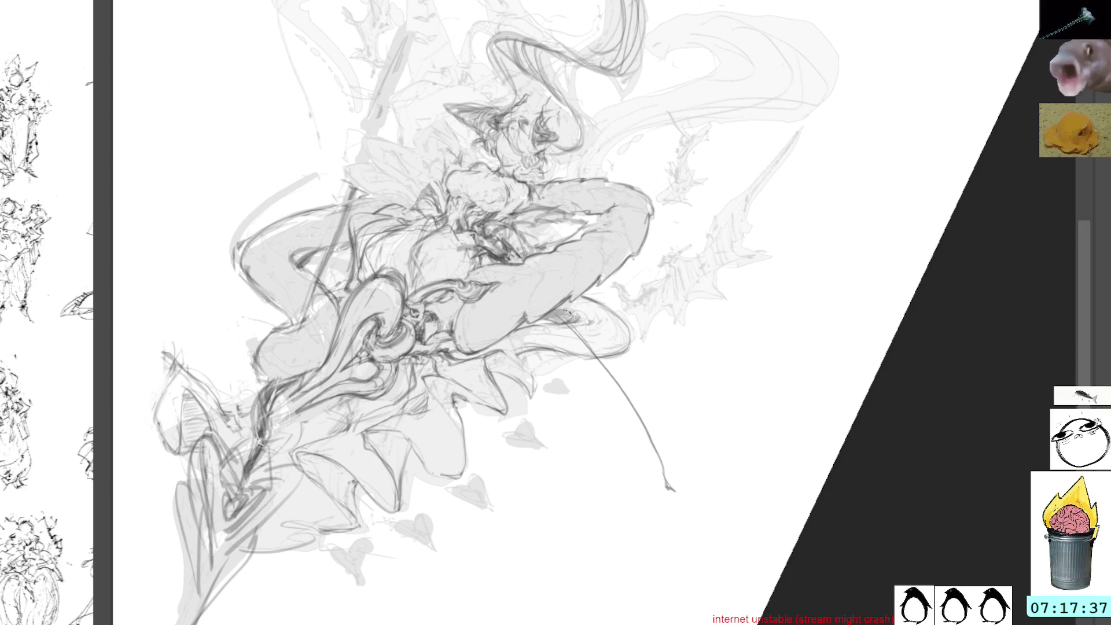
Step: Sketch long sweeping lines and short hatching to the right of and below the knee
{"action": "mouse_move", "coordinate": [550, 307]}
{"action": "left_mouse_down"}
{"action": "mouse_move", "coordinate": [593, 471]}
{"action": "mouse_move", "coordinate": [600, 411]}
{"action": "left_mouse_up"}
{"action": "mouse_move", "coordinate": [560, 334]}
{"action": "left_mouse_down"}
{"action": "mouse_move", "coordinate": [590, 599]}
{"action": "mouse_move", "coordinate": [582, 501]}
{"action": "mouse_move", "coordinate": [579, 624]}
{"action": "mouse_move", "coordinate": [583, 406]}
{"action": "mouse_move", "coordinate": [597, 429]}
{"action": "mouse_move", "coordinate": [613, 400]}
{"action": "mouse_move", "coordinate": [648, 455]}
{"action": "mouse_move", "coordinate": [635, 417]}
{"action": "mouse_move", "coordinate": [688, 512]}
{"action": "left_mouse_up"}
{"action": "mouse_move", "coordinate": [617, 370]}
{"action": "left_mouse_down"}
{"action": "mouse_move", "coordinate": [695, 389]}
{"action": "mouse_move", "coordinate": [564, 313]}
{"action": "mouse_move", "coordinate": [622, 356]}
{"action": "mouse_move", "coordinate": [595, 319]}
{"action": "mouse_move", "coordinate": [614, 322]}
{"action": "left_mouse_up"}
{"action": "left_click_drag", "start_coordinate": [606, 318], "coordinate": [666, 350]}
{"action": "left_click_drag", "start_coordinate": [605, 319], "coordinate": [664, 376]}
{"action": "mouse_move", "coordinate": [600, 339]}
{"action": "left_mouse_down"}
{"action": "mouse_move", "coordinate": [574, 314]}
{"action": "mouse_move", "coordinate": [591, 319]}
{"action": "left_mouse_up"}
Step: With the view reset upright, undo and erase some hatching right of the knee
{"action": "key", "text": "5"}
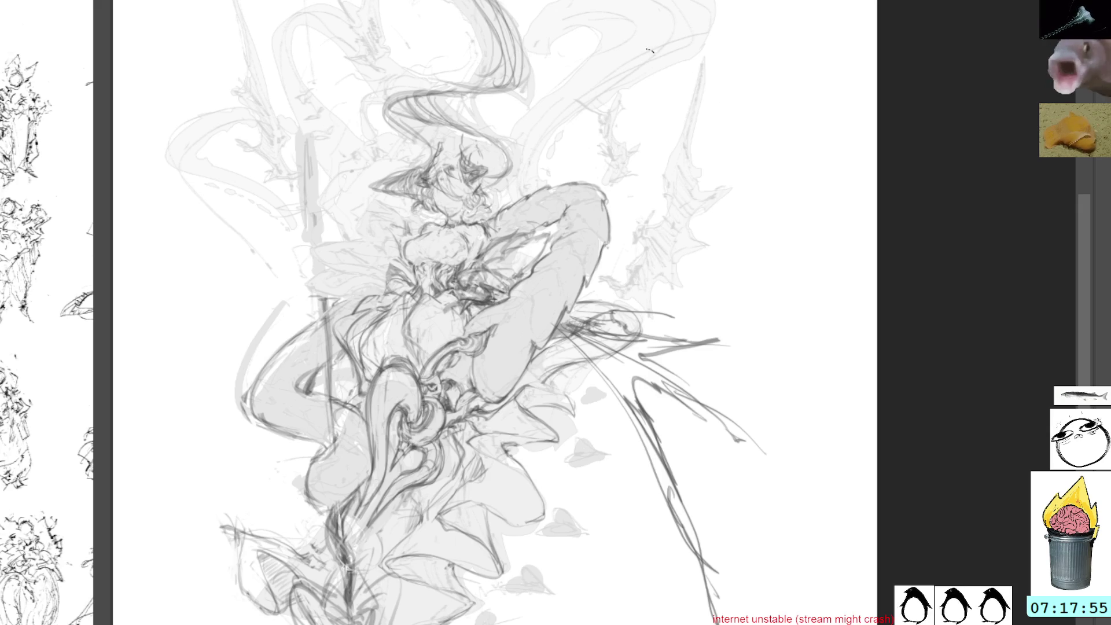
{"action": "mouse_move", "coordinate": [613, 382]}
{"action": "left_mouse_down"}
{"action": "mouse_move", "coordinate": [559, 338]}
{"action": "mouse_move", "coordinate": [544, 353]}
{"action": "left_mouse_up"}
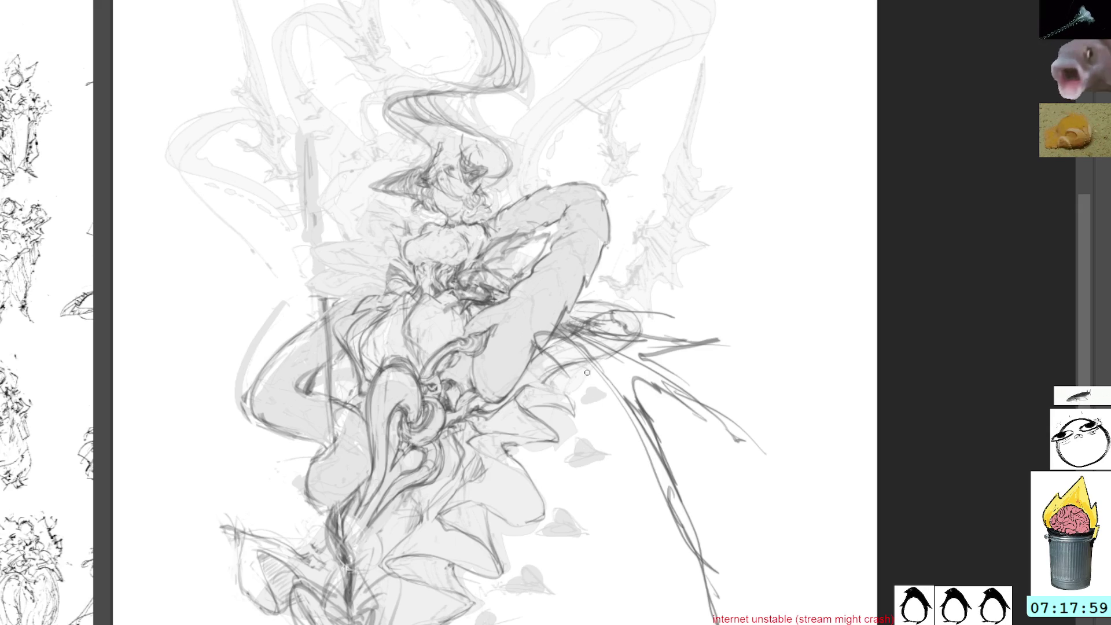
{"action": "key", "text": "ctrl+z"}
{"action": "key", "text": "ctrl+z"}
{"action": "left_click_drag", "start_coordinate": [565, 326], "coordinate": [583, 356]}
{"action": "key", "text": "ctrl+z"}
{"action": "key", "text": "ctrl+z"}
{"action": "key", "text": "ctrl+z"}
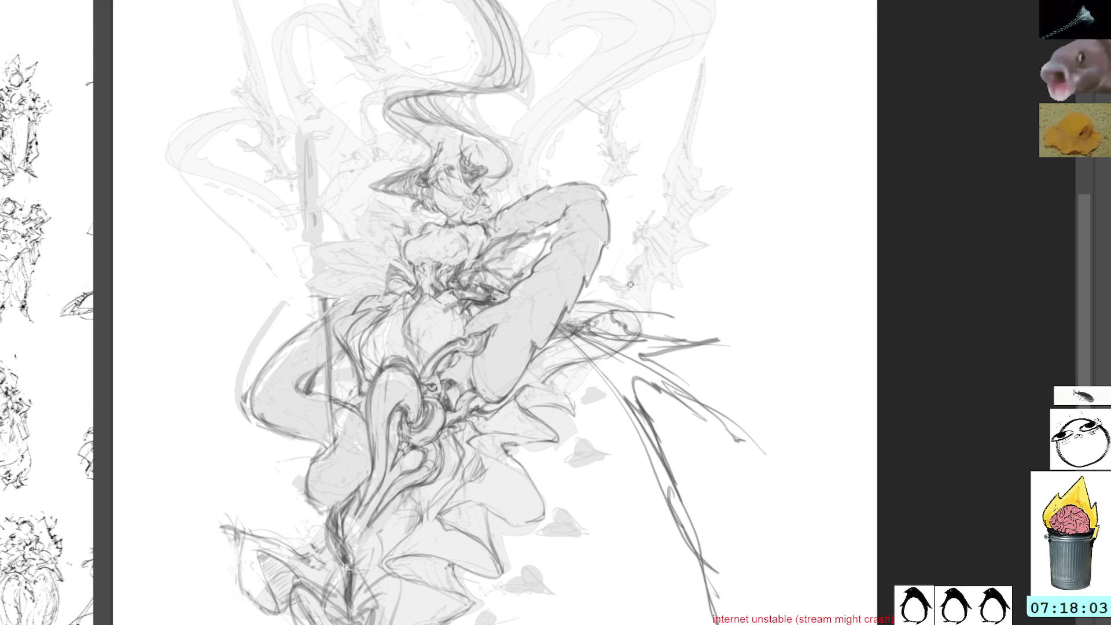
{"action": "left_click_drag", "start_coordinate": [567, 351], "coordinate": [570, 347]}
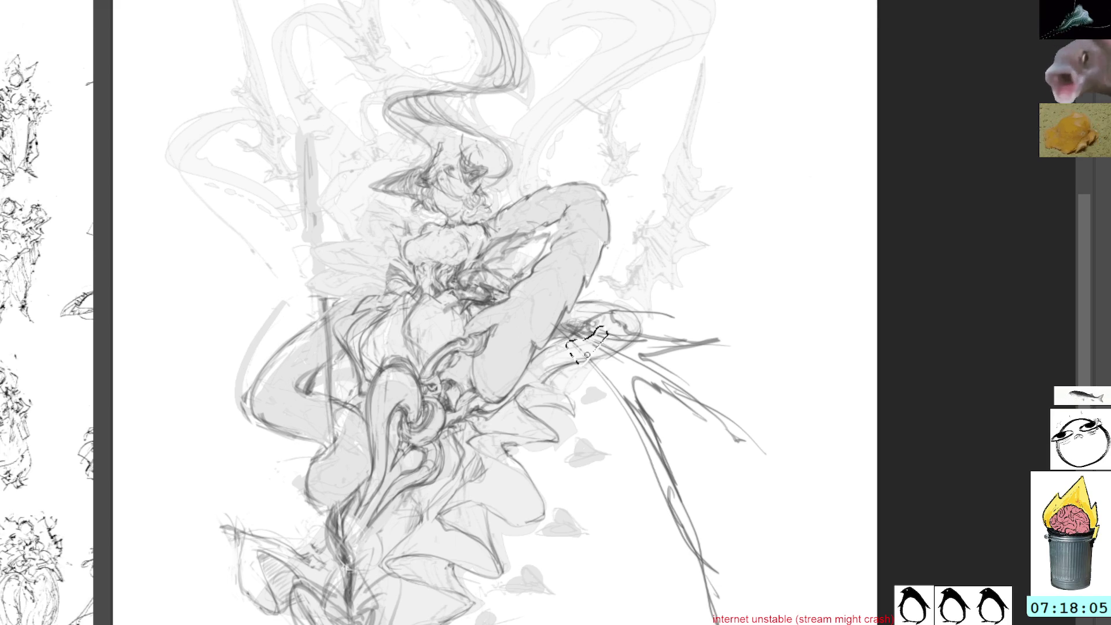
{"action": "left_click", "coordinate": [632, 268]}
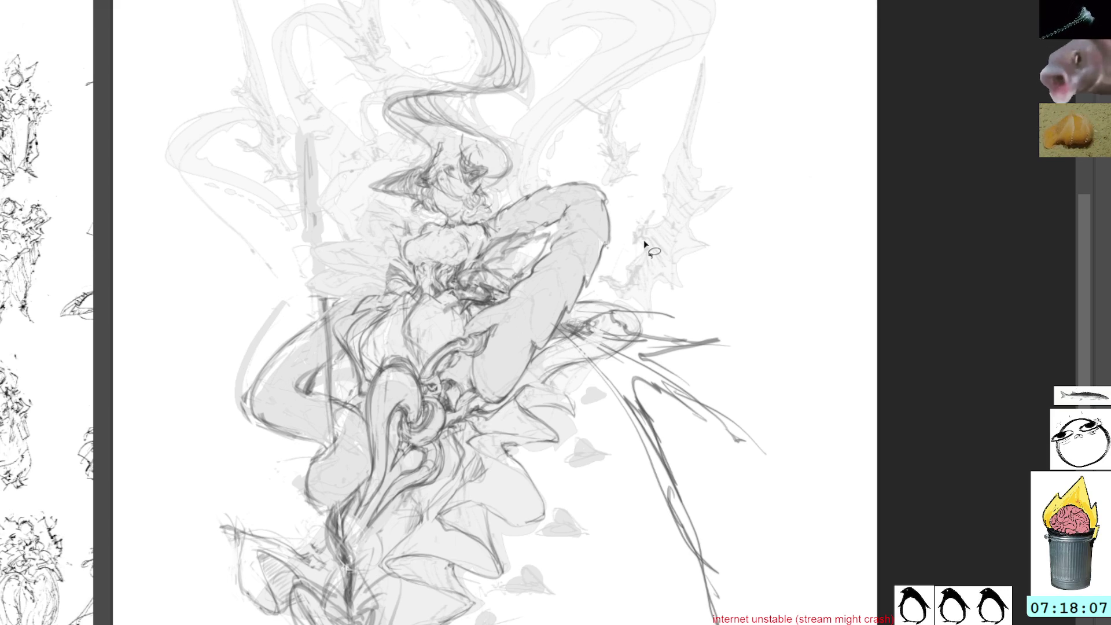
Step: Redraw dense pencil strokes right of the knee and long lines down toward the bottom
{"action": "key", "text": "b"}
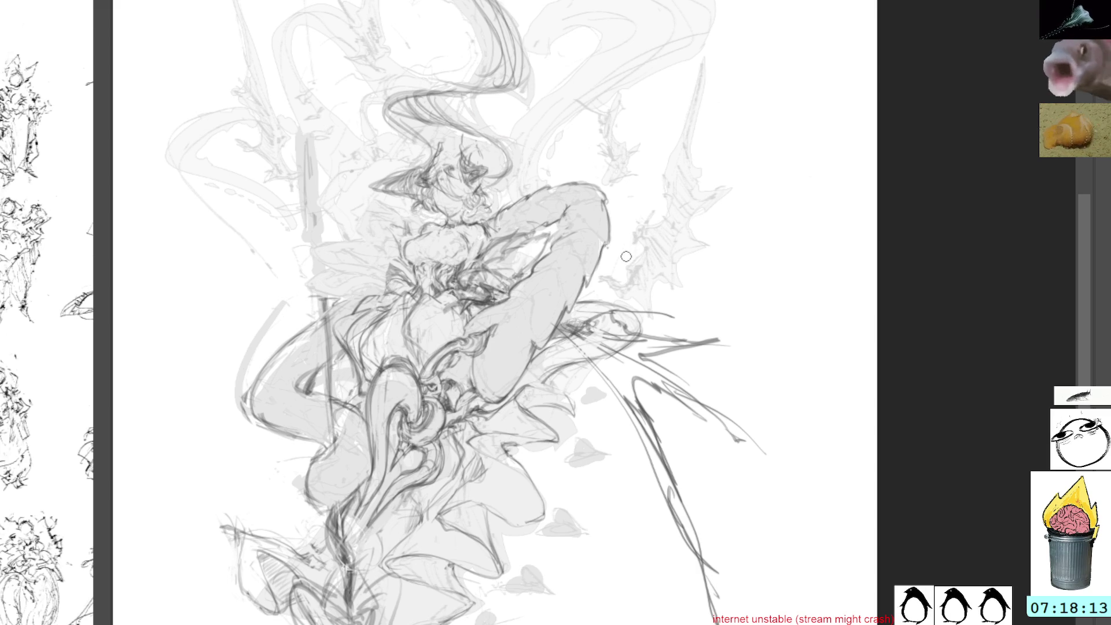
{"action": "left_click_drag", "start_coordinate": [589, 329], "coordinate": [616, 389]}
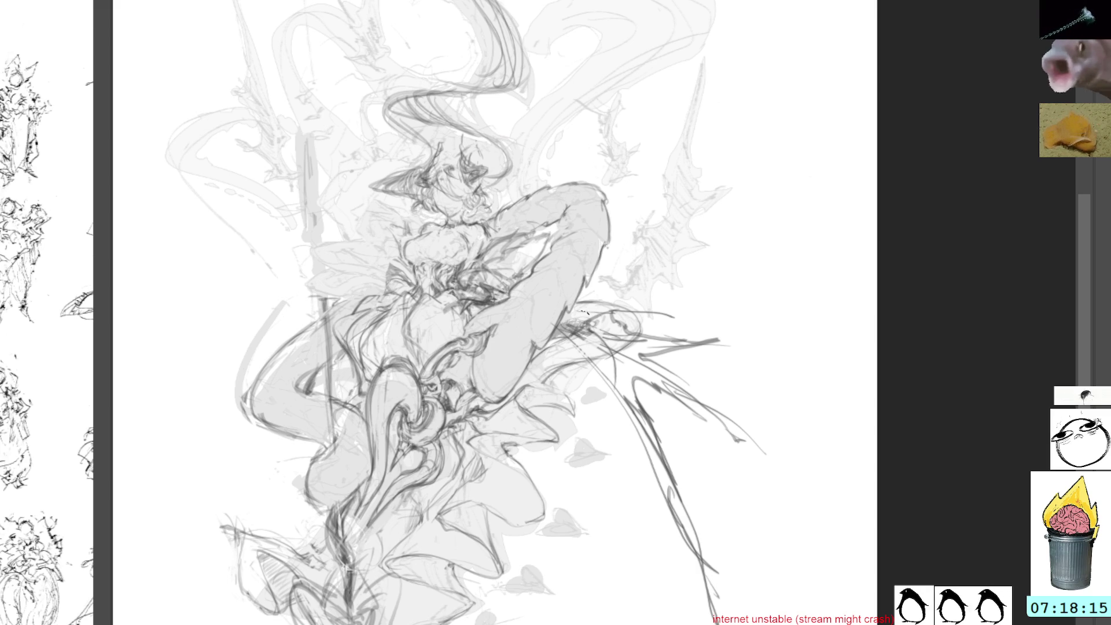
{"action": "left_click_drag", "start_coordinate": [592, 342], "coordinate": [627, 405]}
{"action": "left_click_drag", "start_coordinate": [630, 357], "coordinate": [566, 409]}
{"action": "mouse_move", "coordinate": [608, 357]}
{"action": "left_mouse_down"}
{"action": "mouse_move", "coordinate": [566, 434]}
{"action": "mouse_move", "coordinate": [571, 466]}
{"action": "left_mouse_up"}
{"action": "mouse_move", "coordinate": [570, 394]}
{"action": "left_mouse_down"}
{"action": "mouse_move", "coordinate": [594, 501]}
{"action": "mouse_move", "coordinate": [565, 623]}
{"action": "left_mouse_up"}
{"action": "left_click_drag", "start_coordinate": [596, 492], "coordinate": [571, 623]}
{"action": "mouse_move", "coordinate": [569, 397]}
{"action": "left_mouse_down"}
{"action": "mouse_move", "coordinate": [557, 412]}
{"action": "mouse_move", "coordinate": [555, 530]}
{"action": "mouse_move", "coordinate": [524, 613]}
{"action": "mouse_move", "coordinate": [614, 400]}
{"action": "mouse_move", "coordinate": [646, 385]}
{"action": "left_mouse_up"}
{"action": "mouse_move", "coordinate": [718, 472]}
{"action": "left_mouse_down"}
{"action": "mouse_move", "coordinate": [685, 442]}
{"action": "mouse_move", "coordinate": [547, 623]}
{"action": "mouse_move", "coordinate": [752, 579]}
{"action": "left_mouse_up"}
Step: Lasso and delete the unwanted long strokes at the lower right, then deselect
{"action": "key", "text": "Delete"}
{"action": "left_click_drag", "start_coordinate": [762, 376], "coordinate": [752, 406]}
{"action": "key", "text": "Delete"}
{"action": "left_click_drag", "start_coordinate": [726, 301], "coordinate": [734, 373]}
{"action": "key", "text": "ctrl+d"}
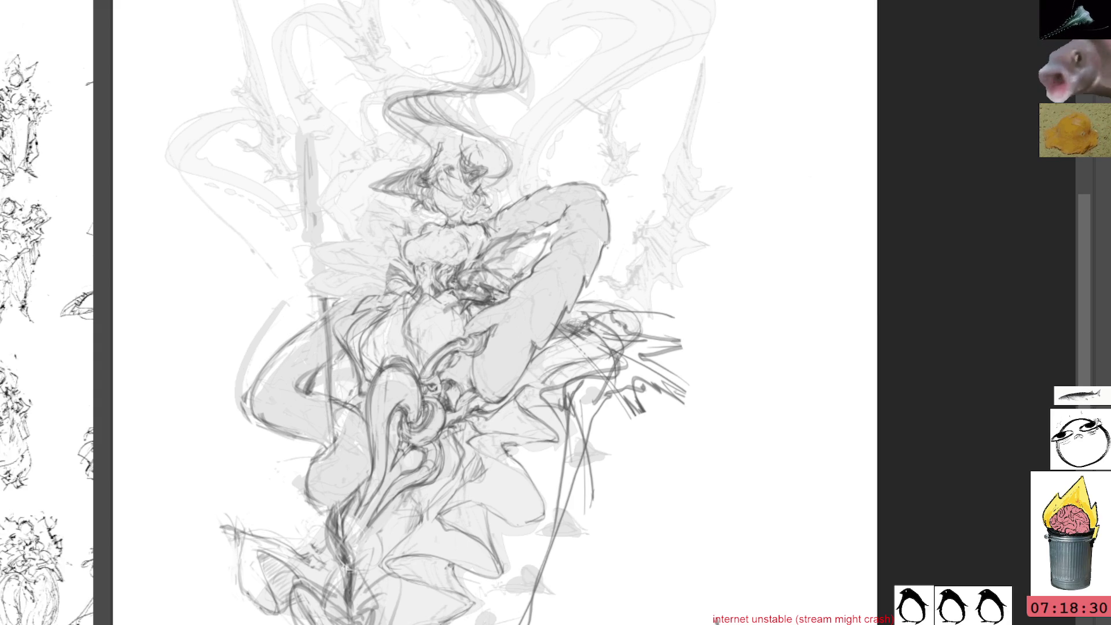
Step: Build dense dark pencil hatching into the feathery mass right of the knee
{"action": "left_click_drag", "start_coordinate": [602, 405], "coordinate": [664, 445]}
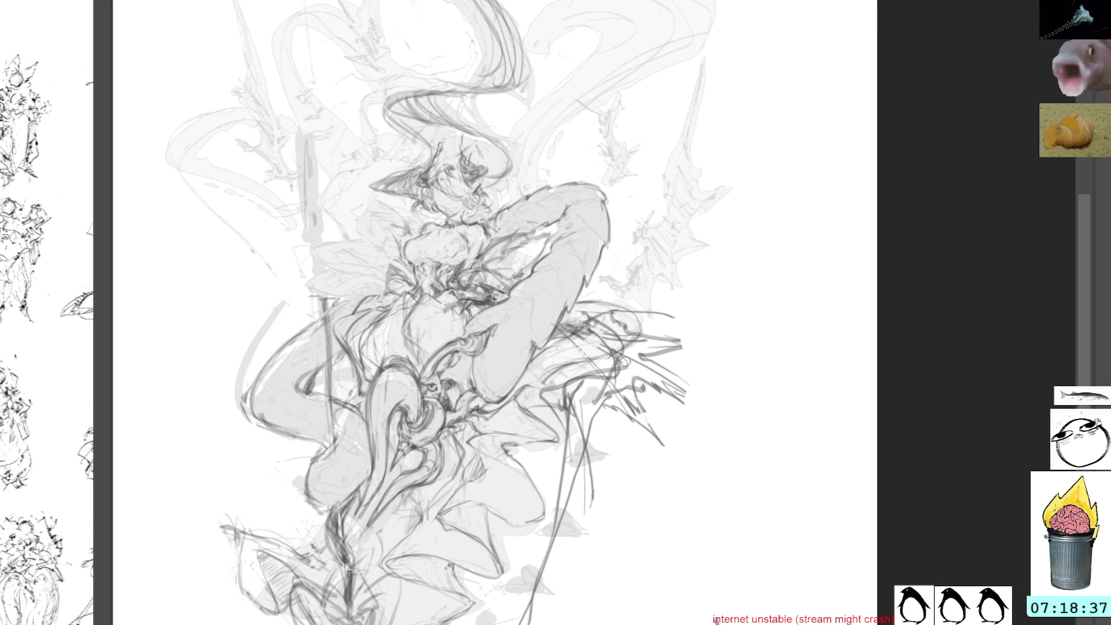
{"action": "left_click_drag", "start_coordinate": [641, 379], "coordinate": [693, 399]}
{"action": "mouse_move", "coordinate": [653, 359]}
{"action": "left_mouse_down"}
{"action": "mouse_move", "coordinate": [684, 349]}
{"action": "mouse_move", "coordinate": [643, 354]}
{"action": "mouse_move", "coordinate": [683, 354]}
{"action": "mouse_move", "coordinate": [688, 342]}
{"action": "left_mouse_up"}
{"action": "mouse_move", "coordinate": [675, 218]}
{"action": "left_mouse_down"}
{"action": "mouse_move", "coordinate": [719, 290]}
{"action": "mouse_move", "coordinate": [696, 305]}
{"action": "left_mouse_up"}
{"action": "left_click_drag", "start_coordinate": [611, 342], "coordinate": [634, 372]}
{"action": "left_click_drag", "start_coordinate": [609, 315], "coordinate": [577, 304]}
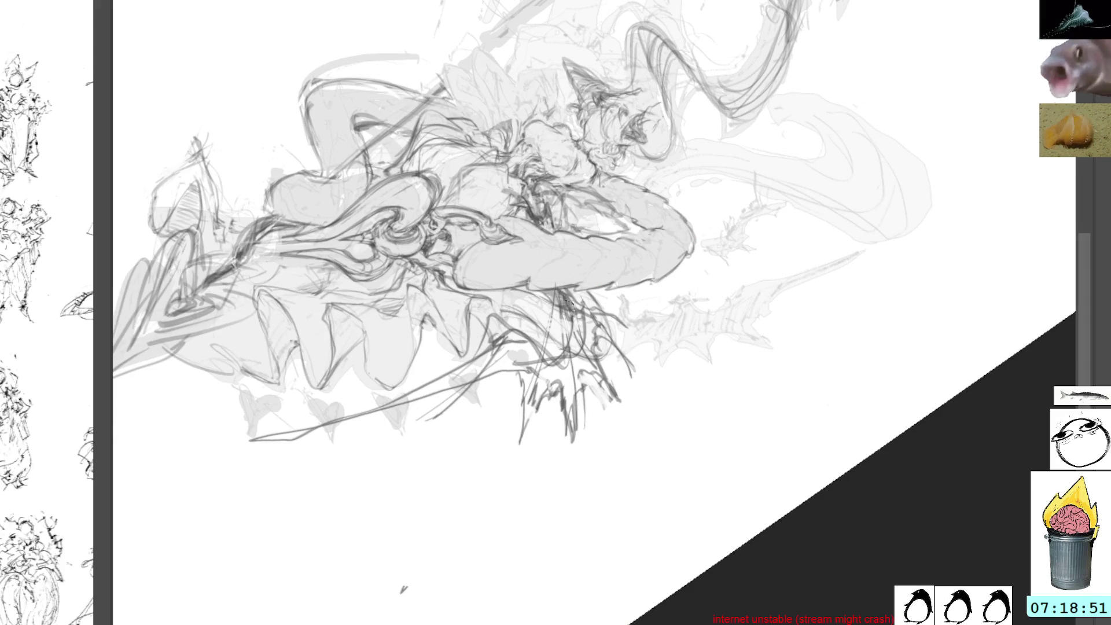
{"action": "mouse_move", "coordinate": [573, 316]}
{"action": "left_mouse_down"}
{"action": "mouse_move", "coordinate": [576, 336]}
{"action": "mouse_move", "coordinate": [602, 330]}
{"action": "mouse_move", "coordinate": [585, 347]}
{"action": "mouse_move", "coordinate": [593, 374]}
{"action": "mouse_move", "coordinate": [576, 353]}
{"action": "mouse_move", "coordinate": [568, 376]}
{"action": "mouse_move", "coordinate": [591, 368]}
{"action": "mouse_move", "coordinate": [558, 371]}
{"action": "mouse_move", "coordinate": [564, 416]}
{"action": "mouse_move", "coordinate": [573, 376]}
{"action": "mouse_move", "coordinate": [561, 385]}
{"action": "mouse_move", "coordinate": [544, 370]}
{"action": "mouse_move", "coordinate": [521, 425]}
{"action": "mouse_move", "coordinate": [536, 352]}
{"action": "mouse_move", "coordinate": [503, 328]}
{"action": "mouse_move", "coordinate": [513, 350]}
{"action": "mouse_move", "coordinate": [495, 327]}
{"action": "mouse_move", "coordinate": [483, 345]}
{"action": "mouse_move", "coordinate": [493, 320]}
{"action": "left_mouse_up"}
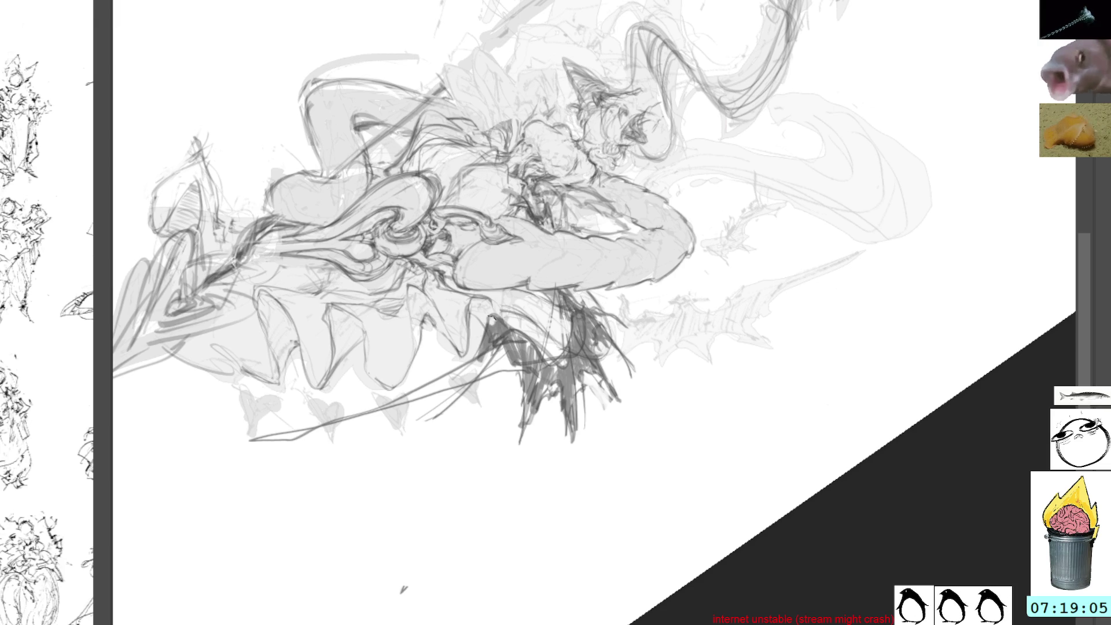
{"action": "mouse_move", "coordinate": [769, 355]}
{"action": "left_mouse_down"}
{"action": "mouse_move", "coordinate": [709, 159]}
{"action": "mouse_move", "coordinate": [540, 294]}
{"action": "mouse_move", "coordinate": [565, 394]}
{"action": "mouse_move", "coordinate": [555, 324]}
{"action": "mouse_move", "coordinate": [568, 328]}
{"action": "left_mouse_up"}
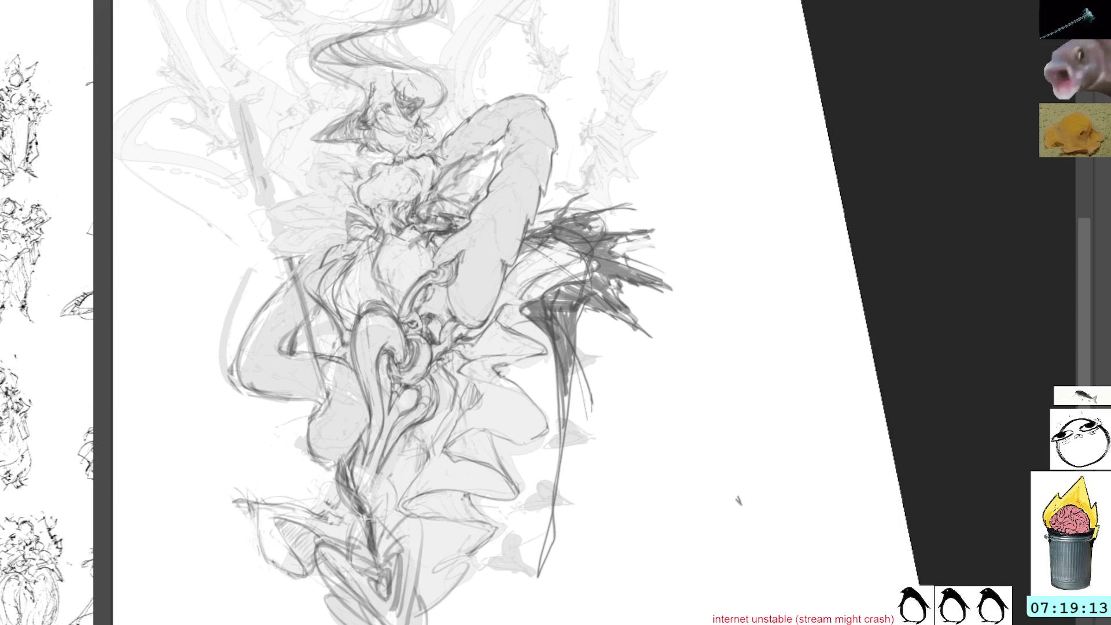
Step: Draw long dark strokes trailing down below the feathery mass
{"action": "left_click_drag", "start_coordinate": [577, 352], "coordinate": [537, 553]}
{"action": "mouse_move", "coordinate": [570, 360]}
{"action": "left_mouse_down"}
{"action": "mouse_move", "coordinate": [544, 521]}
{"action": "mouse_move", "coordinate": [573, 382]}
{"action": "mouse_move", "coordinate": [595, 443]}
{"action": "mouse_move", "coordinate": [576, 360]}
{"action": "mouse_move", "coordinate": [586, 408]}
{"action": "left_mouse_up"}
{"action": "key", "text": "5"}
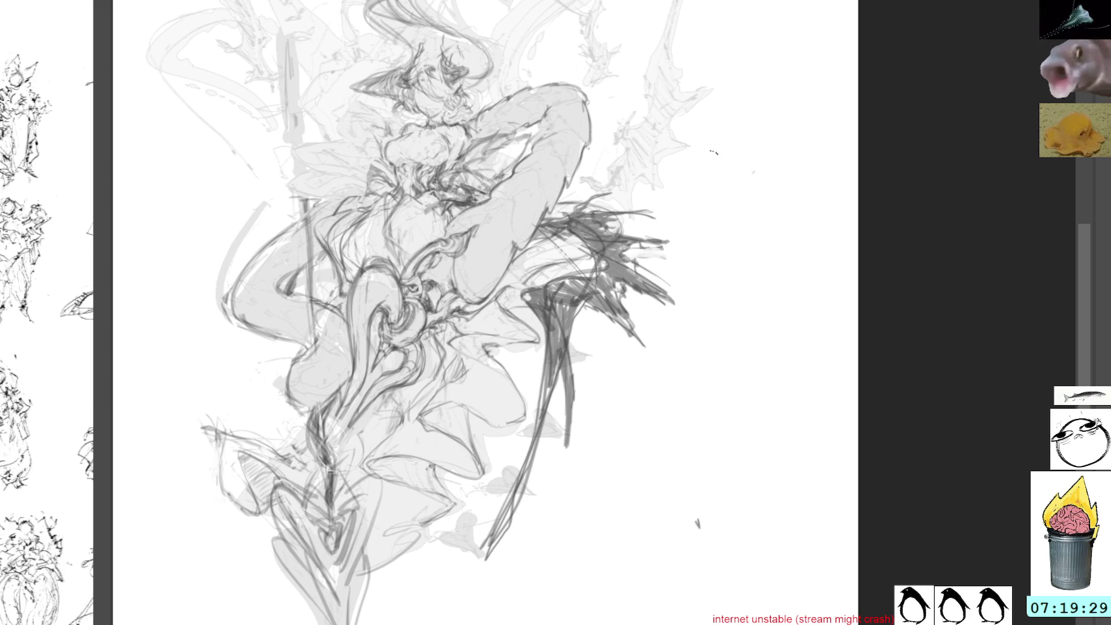
Step: Undo a stray curved stroke left of the chest and add a curve at the upper right
{"action": "left_click_drag", "start_coordinate": [700, 153], "coordinate": [746, 186]}
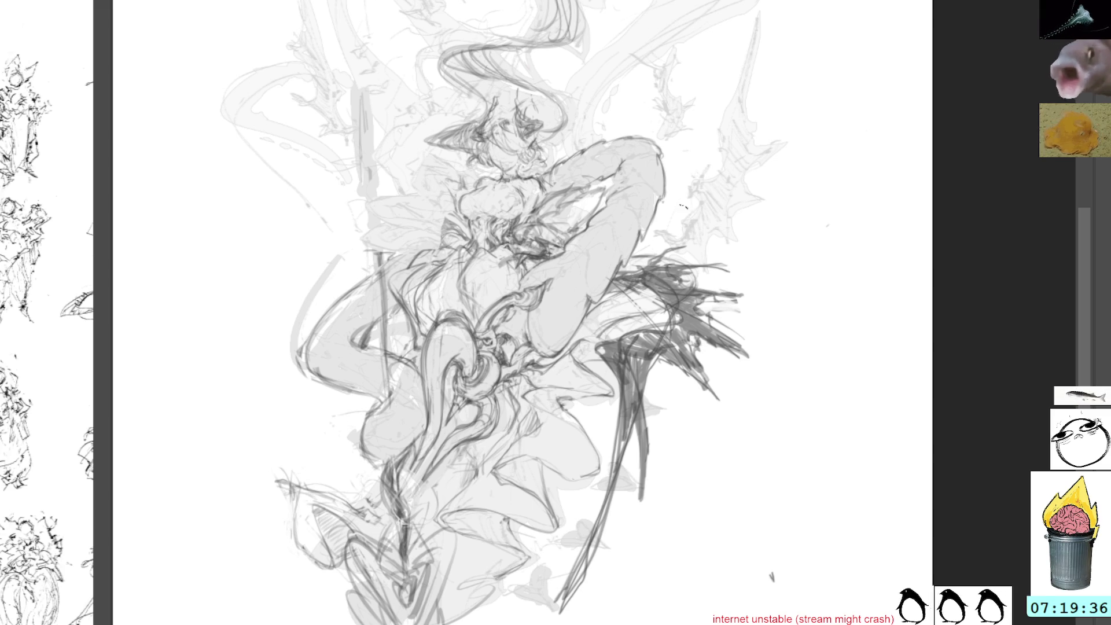
{"action": "left_click_drag", "start_coordinate": [772, 577], "coordinate": [848, 595]}
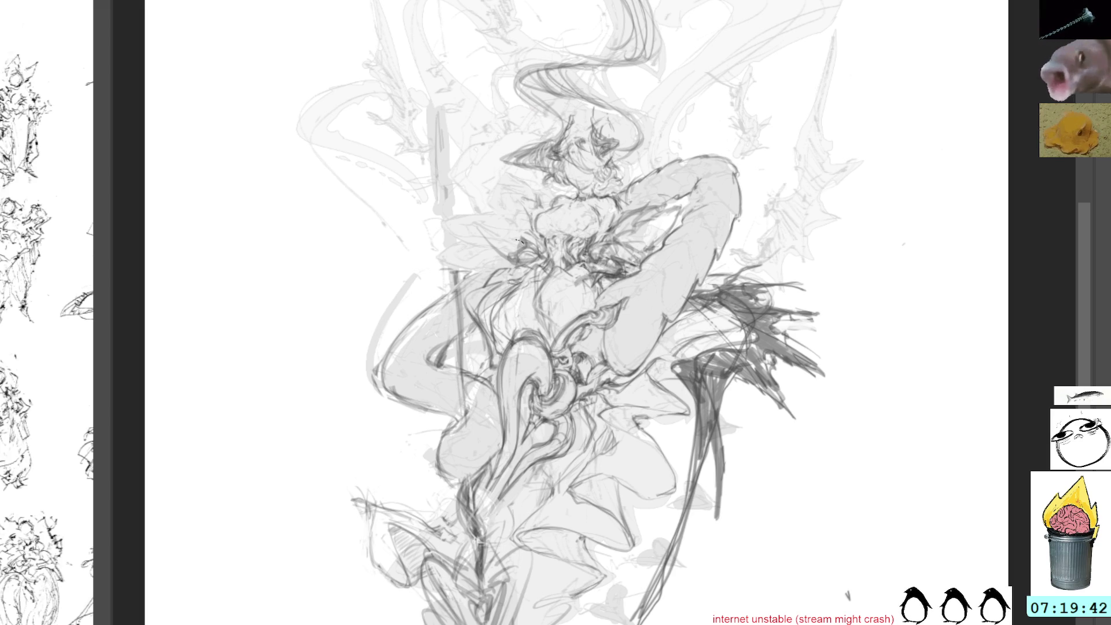
{"action": "left_click_drag", "start_coordinate": [475, 215], "coordinate": [452, 262]}
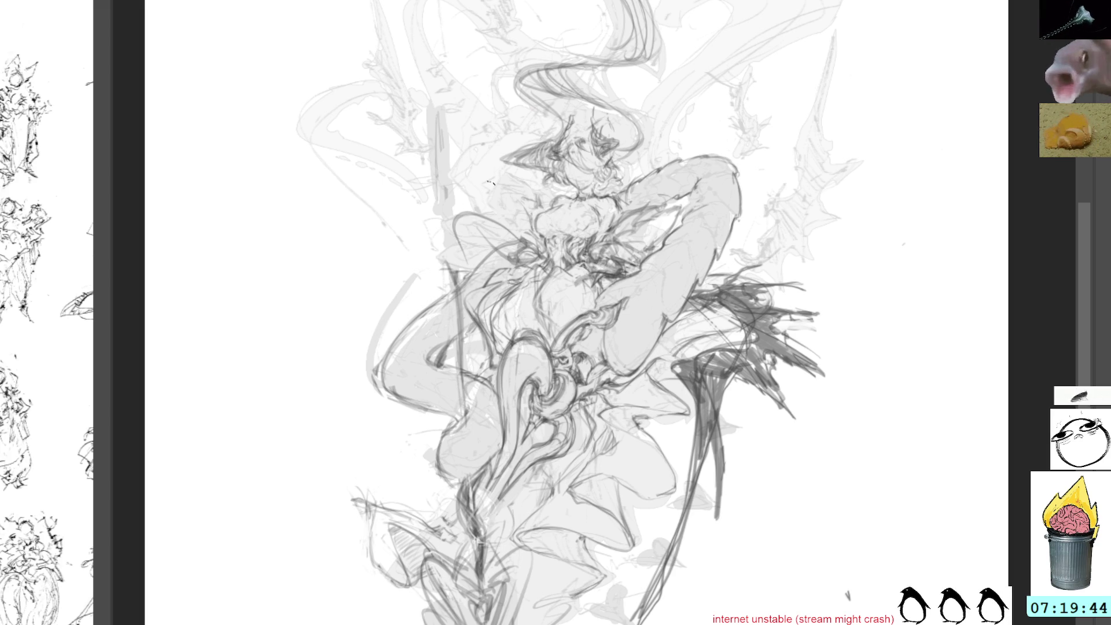
{"action": "key", "text": "ctrl+z"}
{"action": "key", "text": "ctrl+z"}
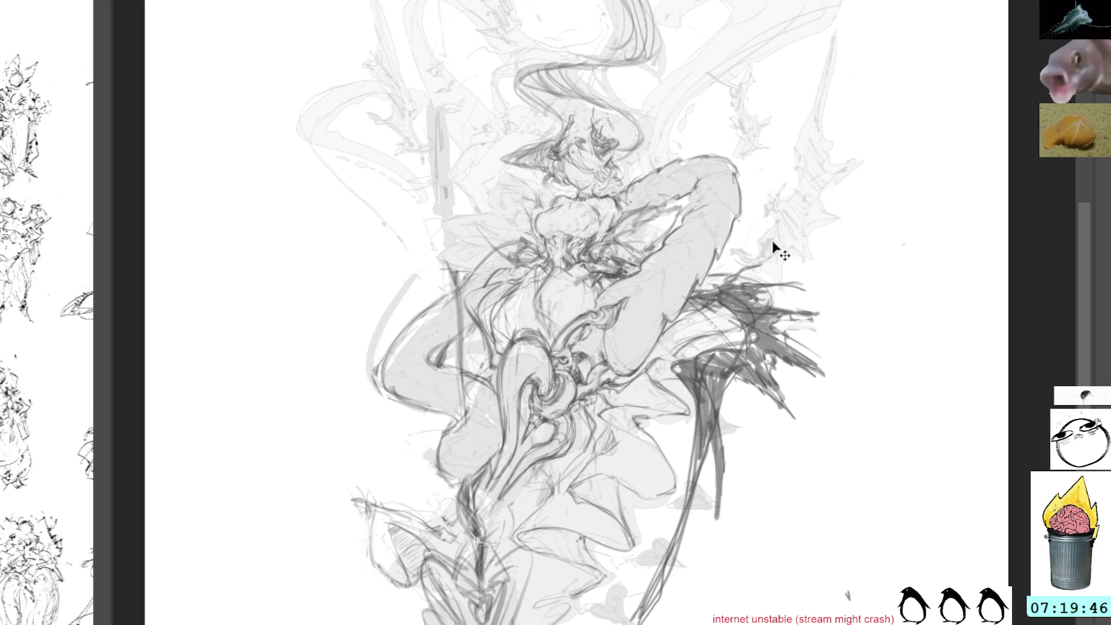
{"action": "mouse_move", "coordinate": [757, 249]}
{"action": "left_mouse_down"}
{"action": "mouse_move", "coordinate": [704, 286]}
{"action": "mouse_move", "coordinate": [692, 342]}
{"action": "mouse_move", "coordinate": [698, 431]}
{"action": "left_mouse_up"}
Step: Undo the curve, then lasso the dark right wing and stretch it wider to the right
{"action": "key", "text": "ctrl+z"}
{"action": "key", "text": "ctrl+z"}
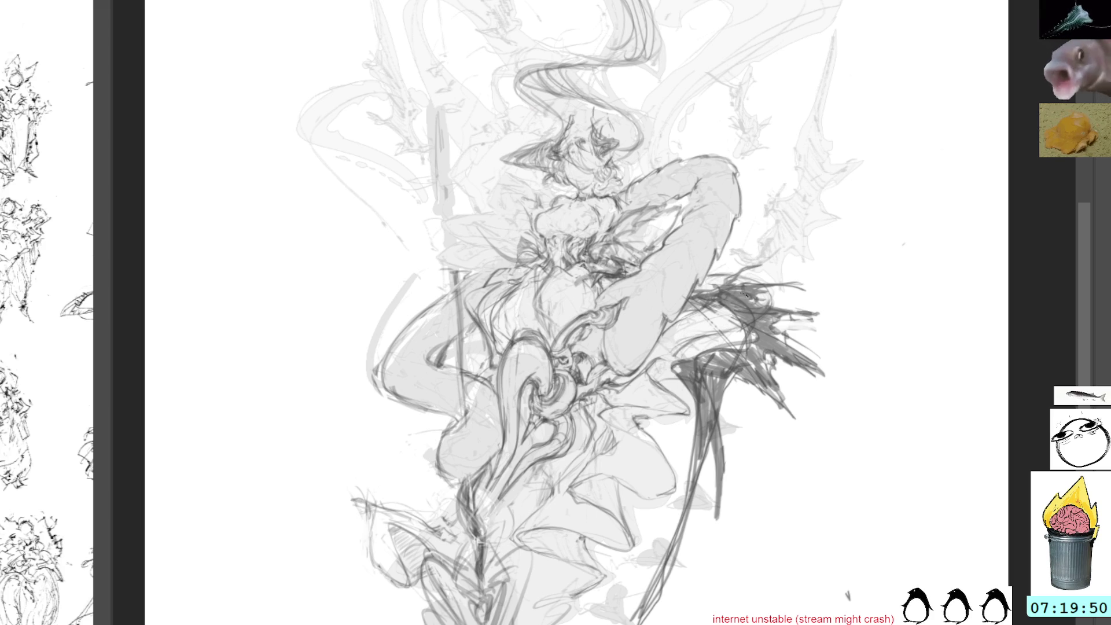
{"action": "mouse_move", "coordinate": [834, 387]}
{"action": "left_mouse_down"}
{"action": "mouse_move", "coordinate": [851, 324]}
{"action": "mouse_move", "coordinate": [729, 263]}
{"action": "mouse_move", "coordinate": [738, 321]}
{"action": "mouse_move", "coordinate": [683, 354]}
{"action": "mouse_move", "coordinate": [680, 521]}
{"action": "mouse_move", "coordinate": [822, 524]}
{"action": "mouse_move", "coordinate": [837, 382]}
{"action": "left_mouse_up"}
{"action": "key", "text": "ctrl+t"}
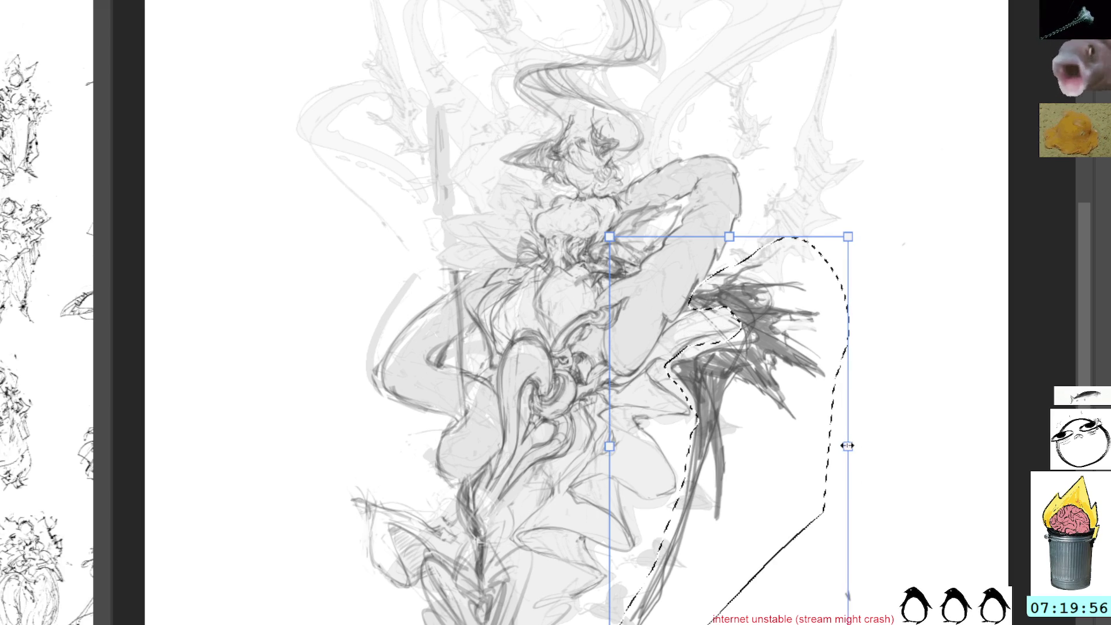
{"action": "left_click_drag", "start_coordinate": [842, 443], "coordinate": [909, 457]}
{"action": "mouse_move", "coordinate": [811, 464]}
{"action": "left_mouse_down"}
{"action": "mouse_move", "coordinate": [826, 493]}
{"action": "mouse_move", "coordinate": [918, 340]}
{"action": "mouse_move", "coordinate": [800, 472]}
{"action": "mouse_move", "coordinate": [758, 448]}
{"action": "mouse_move", "coordinate": [789, 401]}
{"action": "mouse_move", "coordinate": [779, 407]}
{"action": "left_mouse_up"}
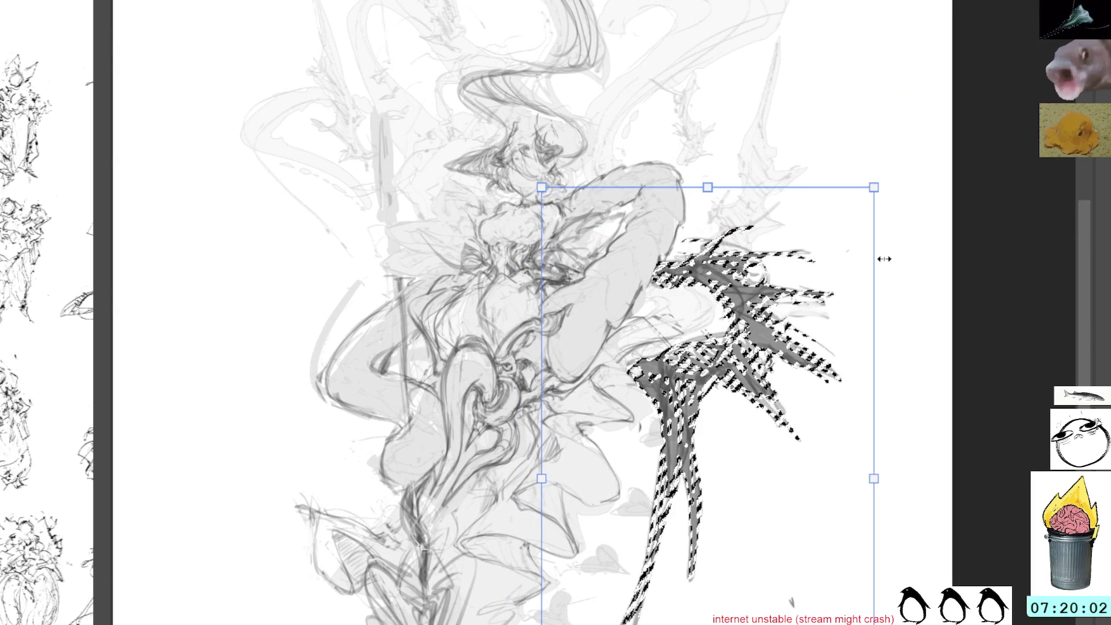
{"action": "key", "text": "Return"}
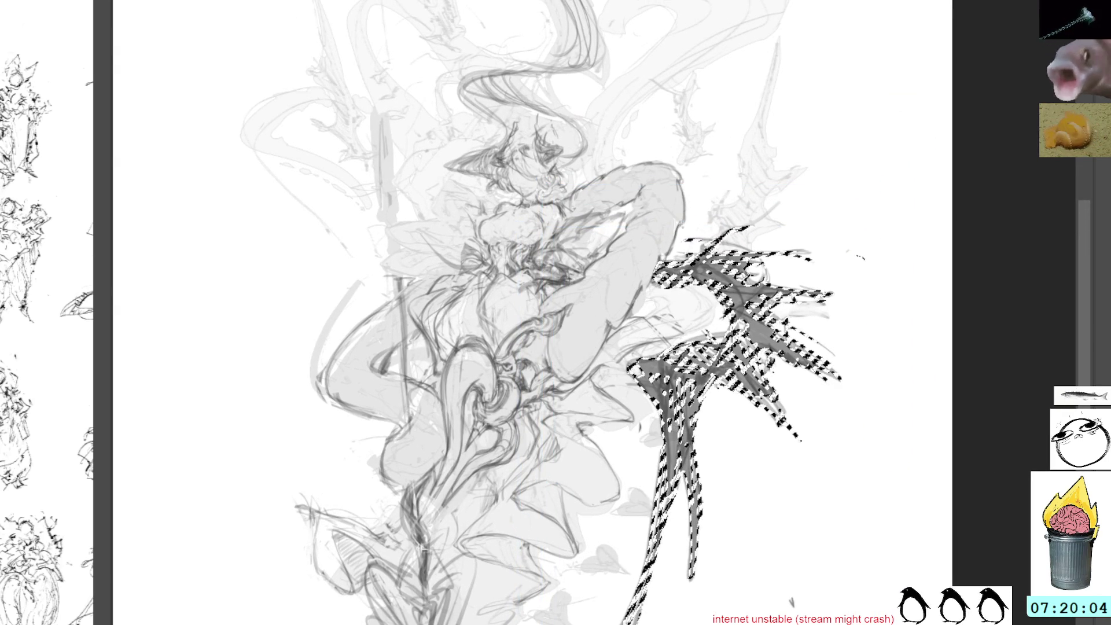
{"action": "key", "text": "ctrl+d"}
Step: Flip a copy of the wing horizontally and move it to the figure's left
{"action": "key", "text": "ctrl+t"}
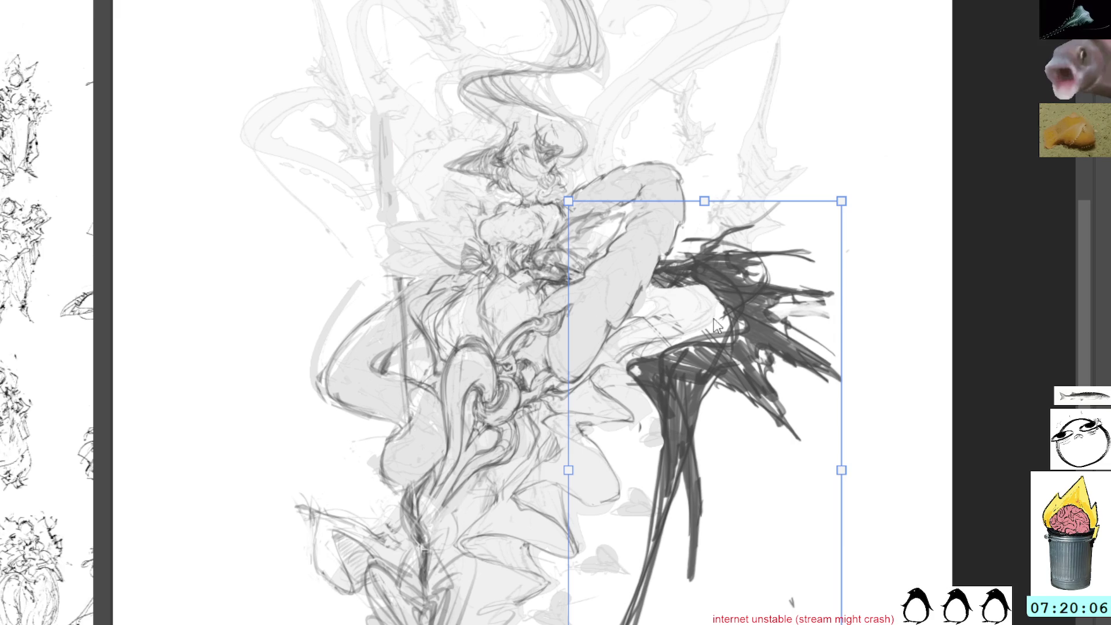
{"action": "key", "text": "h"}
{"action": "left_click_drag", "start_coordinate": [723, 414], "coordinate": [377, 437]}
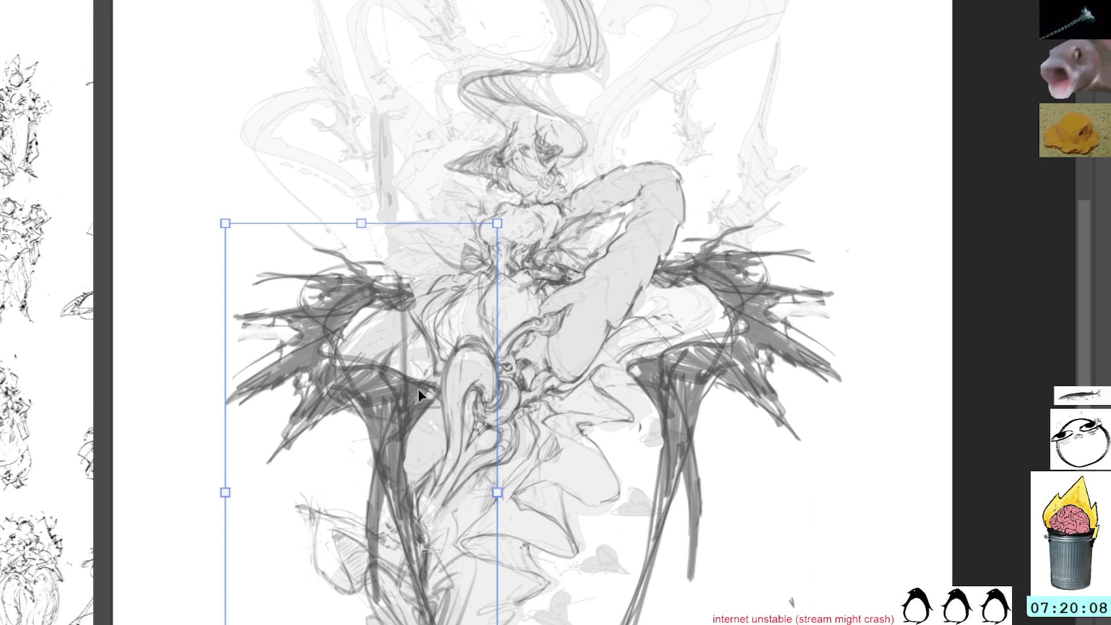
Step: Shift the mirrored wing and skew its lower part leftward with the transform handles
{"action": "mouse_move", "coordinate": [475, 492]}
{"action": "left_mouse_down"}
{"action": "mouse_move", "coordinate": [513, 467]}
{"action": "mouse_move", "coordinate": [523, 475]}
{"action": "left_mouse_up"}
{"action": "left_click_drag", "start_coordinate": [492, 520], "coordinate": [502, 547]}
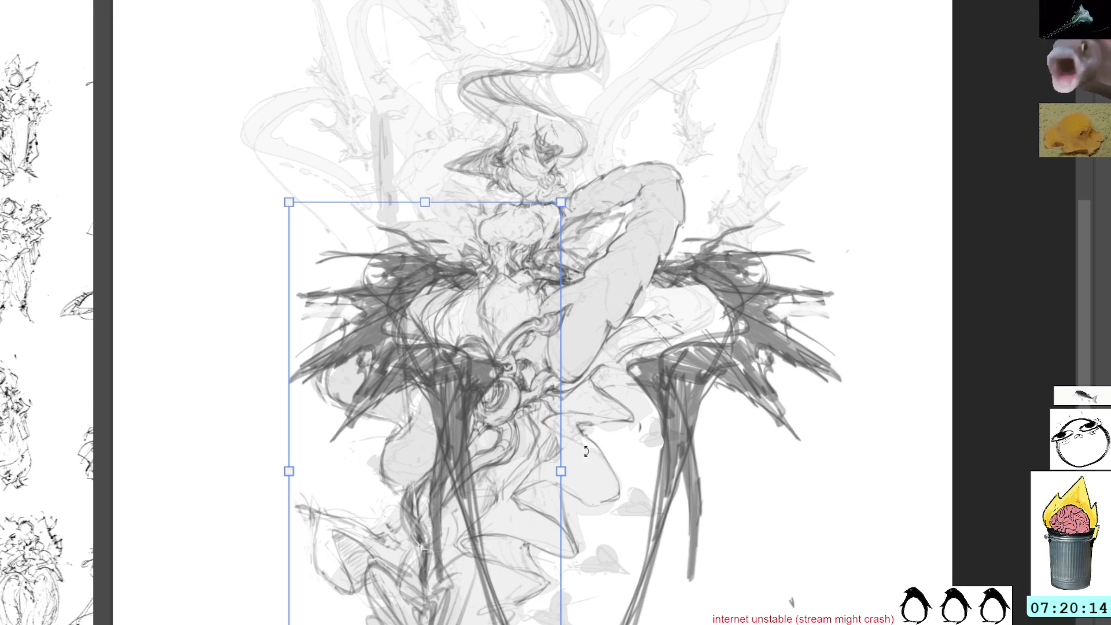
{"action": "left_click_drag", "start_coordinate": [649, 440], "coordinate": [625, 371]}
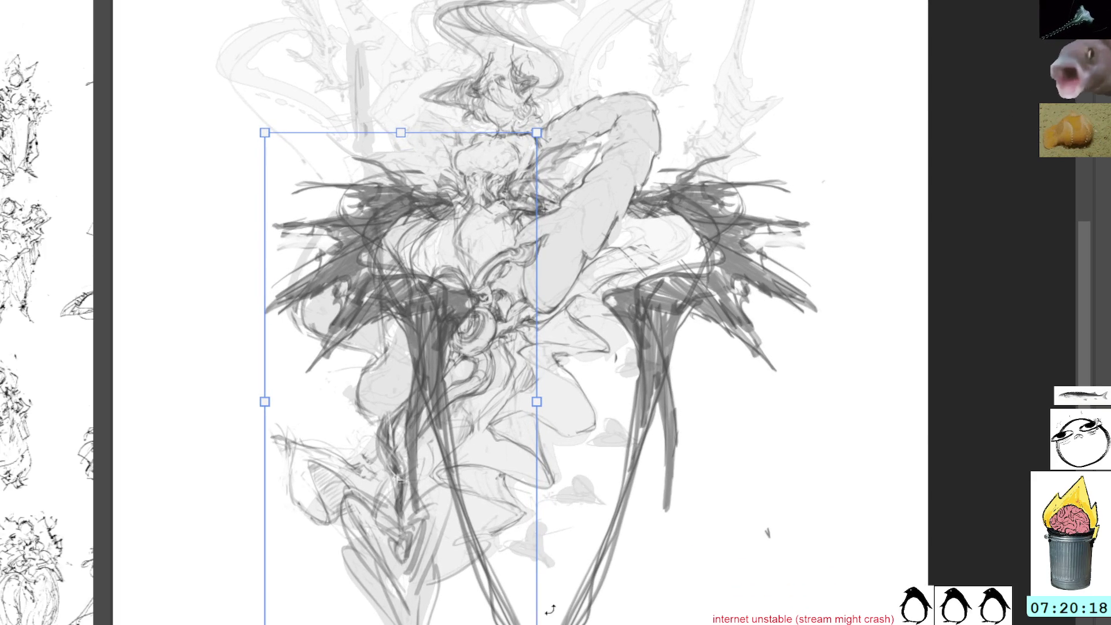
{"action": "left_click_drag", "start_coordinate": [401, 623], "coordinate": [146, 623]}
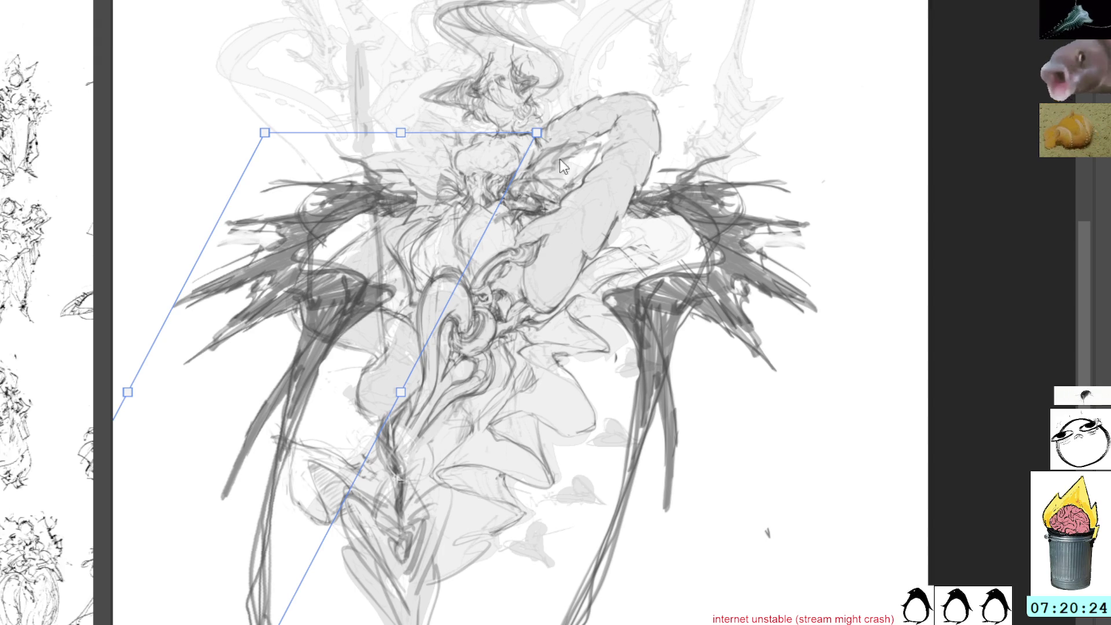
{"action": "left_click_drag", "start_coordinate": [280, 622], "coordinate": [434, 622]}
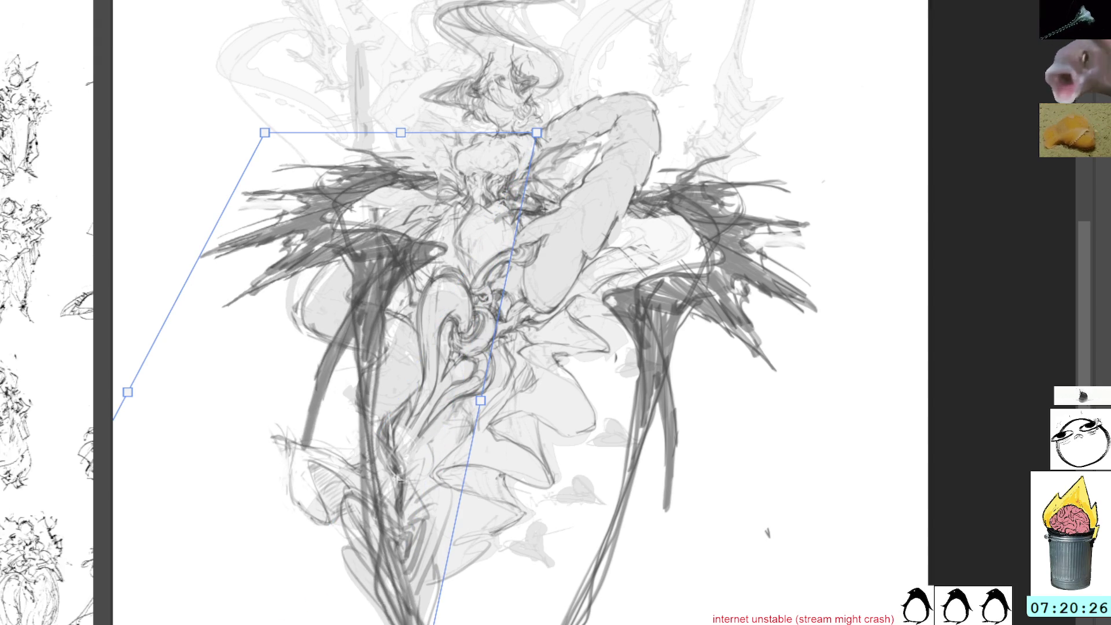
{"action": "left_click_drag", "start_coordinate": [470, 263], "coordinate": [483, 246]}
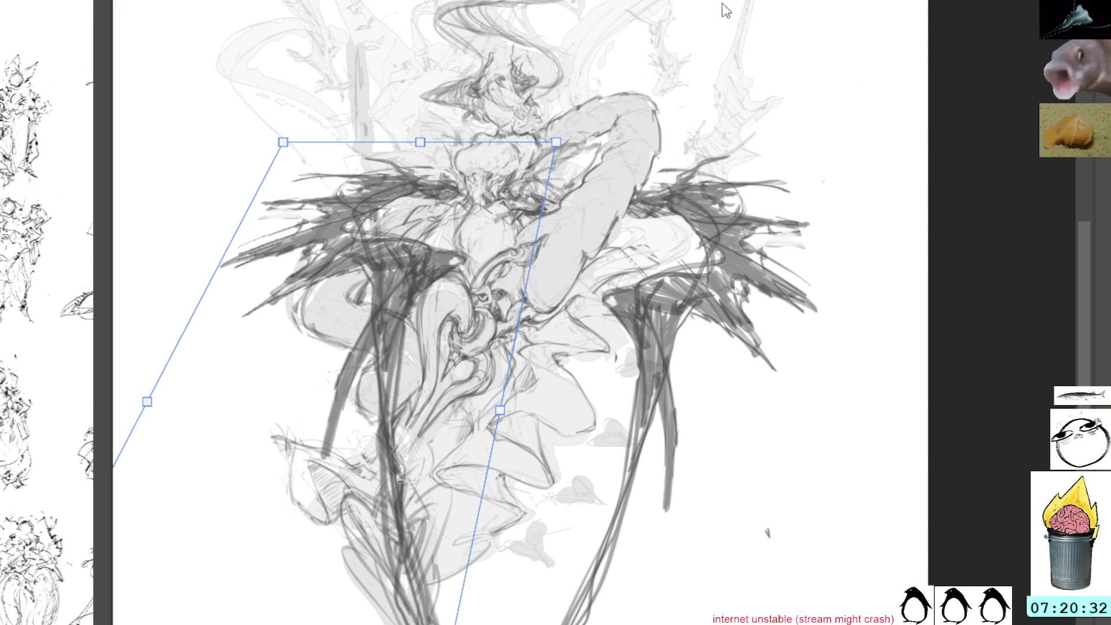
Step: Commit, then undo to discard the mirrored left wing copy
{"action": "key", "text": "Return"}
{"action": "key", "text": "ctrl+z"}
{"action": "key", "text": "ctrl+t"}
Step: Flip the wing horizontally, move it left, and distort its corners to spread outward
{"action": "key", "text": "h"}
{"action": "mouse_move", "coordinate": [688, 304]}
{"action": "left_mouse_down"}
{"action": "mouse_move", "coordinate": [485, 353]}
{"action": "mouse_move", "coordinate": [353, 322]}
{"action": "mouse_move", "coordinate": [421, 275]}
{"action": "mouse_move", "coordinate": [421, 307]}
{"action": "left_mouse_up"}
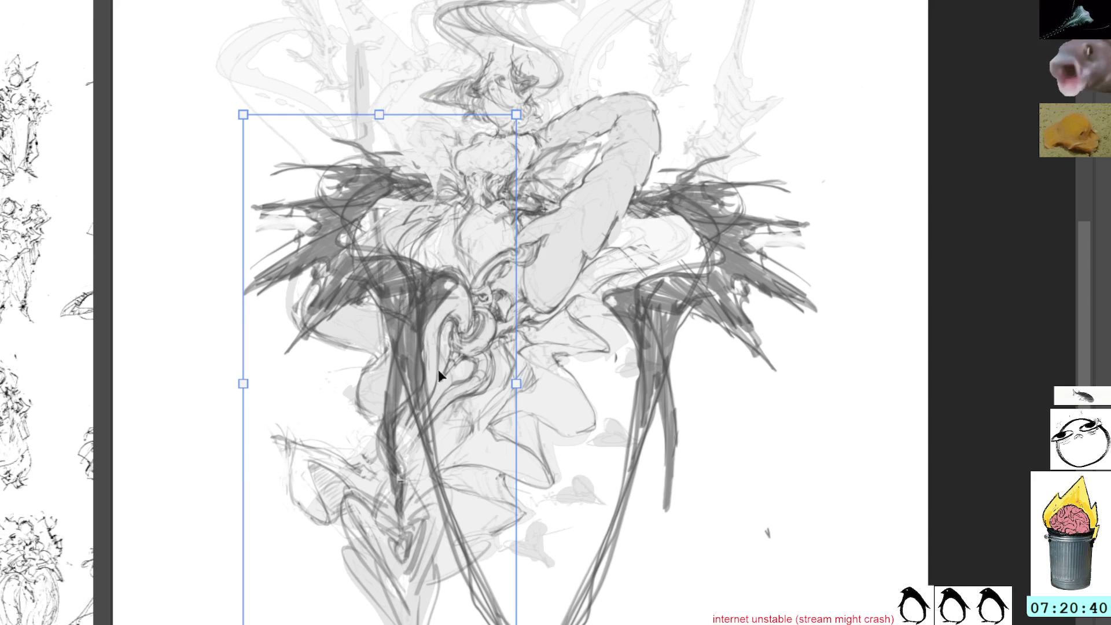
{"action": "mouse_move", "coordinate": [583, 288]}
{"action": "left_mouse_down"}
{"action": "mouse_move", "coordinate": [653, 267]}
{"action": "mouse_move", "coordinate": [646, 273]}
{"action": "left_mouse_up"}
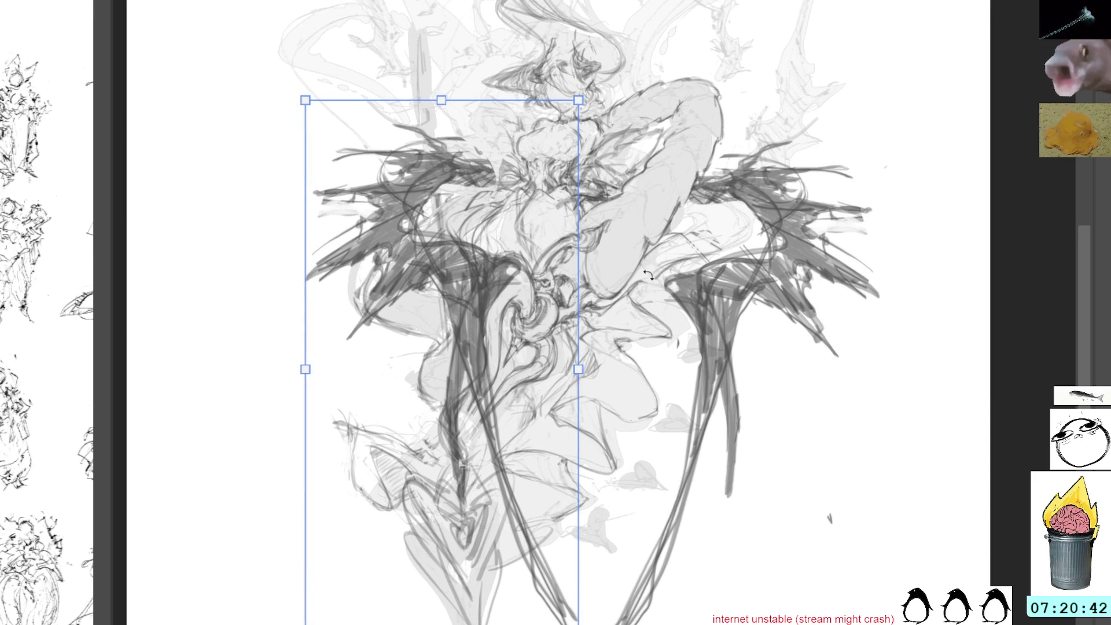
{"action": "mouse_move", "coordinate": [442, 624]}
{"action": "left_mouse_down"}
{"action": "mouse_move", "coordinate": [371, 624]}
{"action": "mouse_move", "coordinate": [293, 596]}
{"action": "mouse_move", "coordinate": [325, 532]}
{"action": "left_mouse_up"}
{"action": "mouse_move", "coordinate": [590, 88]}
{"action": "left_mouse_down"}
{"action": "mouse_move", "coordinate": [584, 95]}
{"action": "mouse_move", "coordinate": [615, 101]}
{"action": "left_mouse_up"}
{"action": "mouse_move", "coordinate": [462, 532]}
{"action": "left_mouse_down"}
{"action": "mouse_move", "coordinate": [405, 540]}
{"action": "mouse_move", "coordinate": [488, 535]}
{"action": "left_mouse_up"}
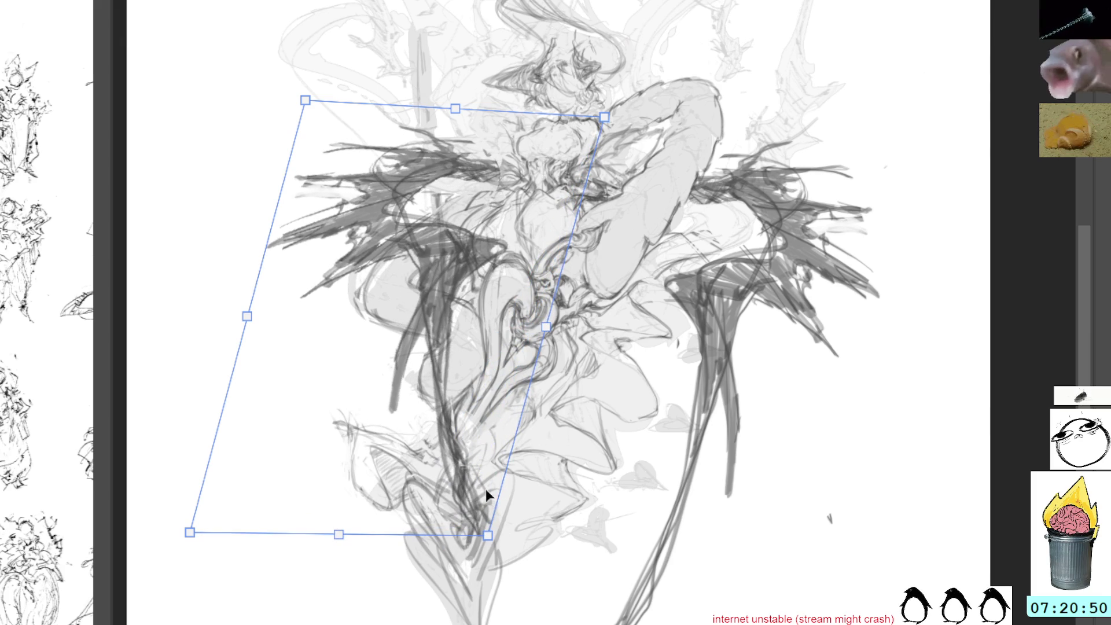
{"action": "mouse_move", "coordinate": [305, 100]}
{"action": "left_mouse_down"}
{"action": "mouse_move", "coordinate": [364, 109]}
{"action": "mouse_move", "coordinate": [354, 121]}
{"action": "left_mouse_up"}
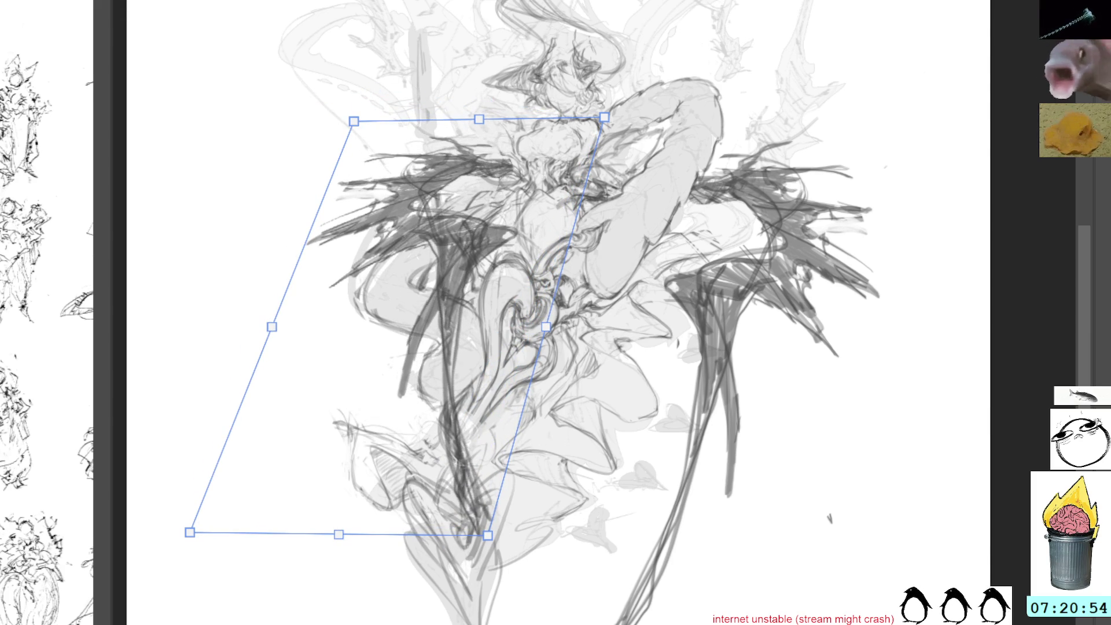
{"action": "key", "text": "Return"}
Step: Rotate and skew the left wing slightly more and apply the transform
{"action": "key", "text": "ctrl+t"}
{"action": "left_click_drag", "start_coordinate": [463, 202], "coordinate": [473, 222]}
{"action": "key", "text": "Return"}
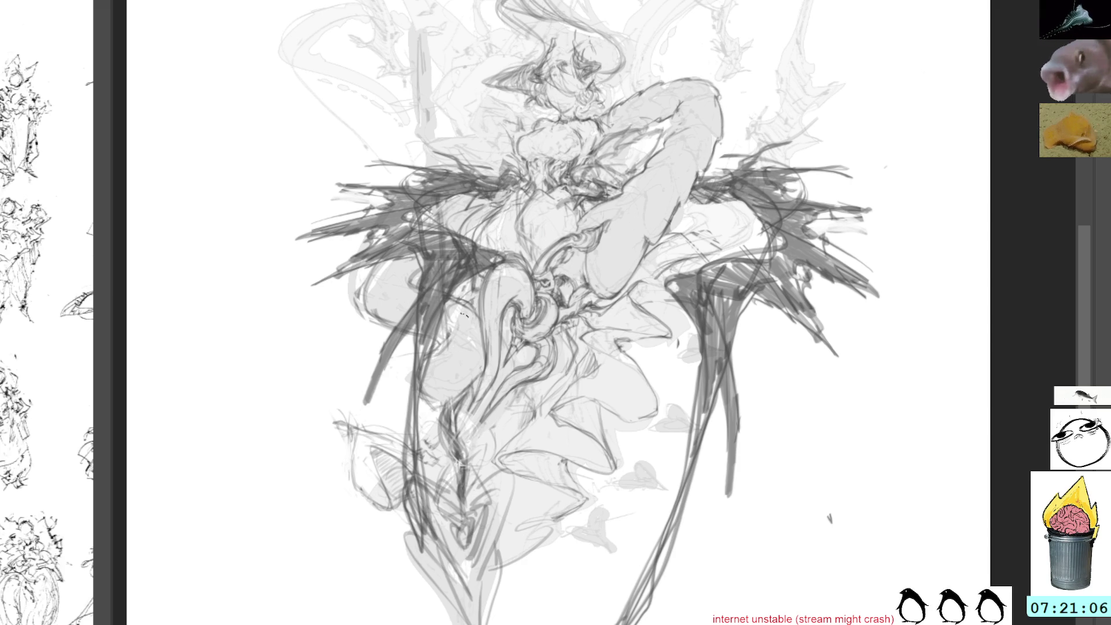
{"action": "mouse_move", "coordinate": [515, 264]}
{"action": "left_mouse_down"}
{"action": "mouse_move", "coordinate": [510, 234]}
{"action": "mouse_move", "coordinate": [471, 218]}
{"action": "mouse_move", "coordinate": [344, 333]}
{"action": "mouse_move", "coordinate": [491, 455]}
{"action": "mouse_move", "coordinate": [543, 349]}
{"action": "mouse_move", "coordinate": [541, 405]}
{"action": "mouse_move", "coordinate": [524, 431]}
{"action": "left_mouse_up"}
{"action": "key", "text": "ctrl+t"}
{"action": "left_click_drag", "start_coordinate": [405, 325], "coordinate": [306, 560]}
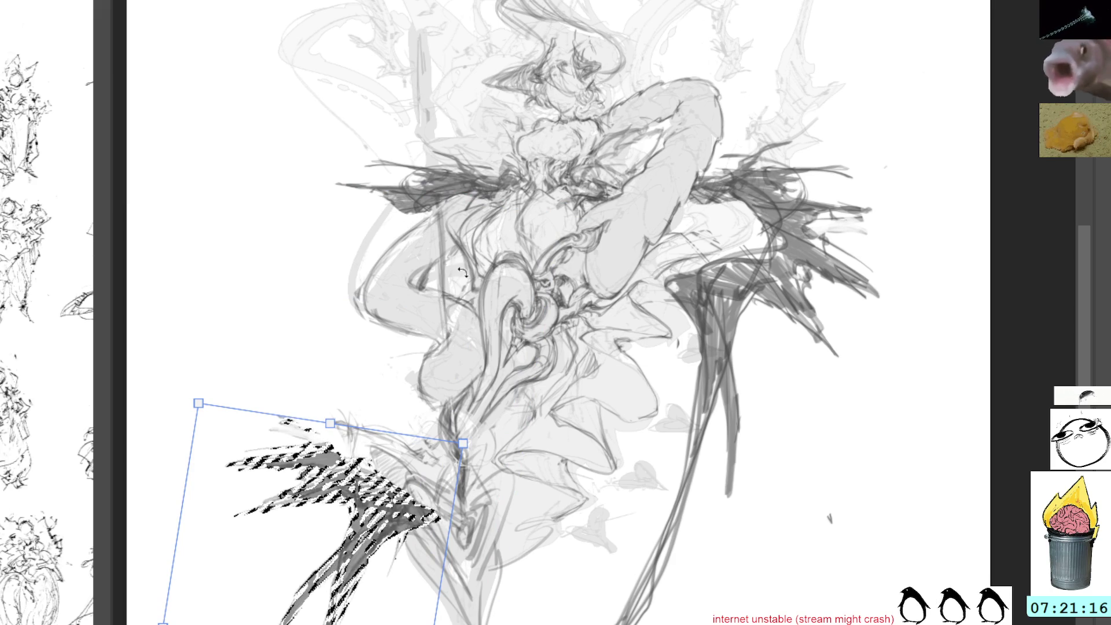
{"action": "key", "text": "Escape"}
{"action": "key", "text": "ctrl+t"}
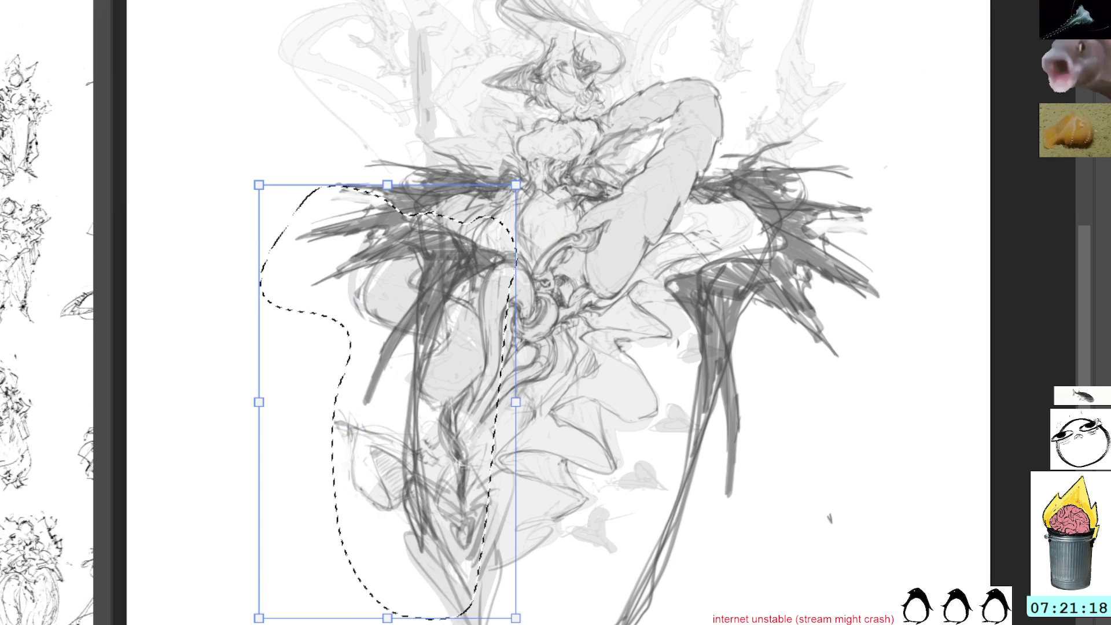
{"action": "mouse_move", "coordinate": [440, 231]}
{"action": "left_mouse_down"}
{"action": "mouse_move", "coordinate": [438, 321]}
{"action": "mouse_move", "coordinate": [532, 303]}
{"action": "mouse_move", "coordinate": [539, 286]}
{"action": "left_mouse_up"}
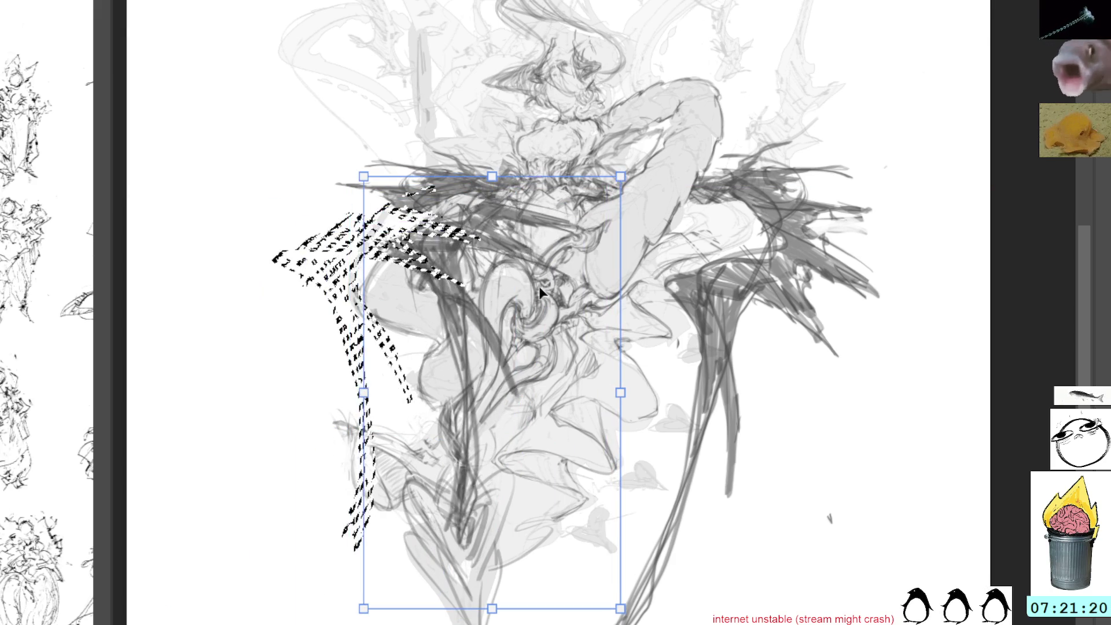
{"action": "key", "text": "Escape"}
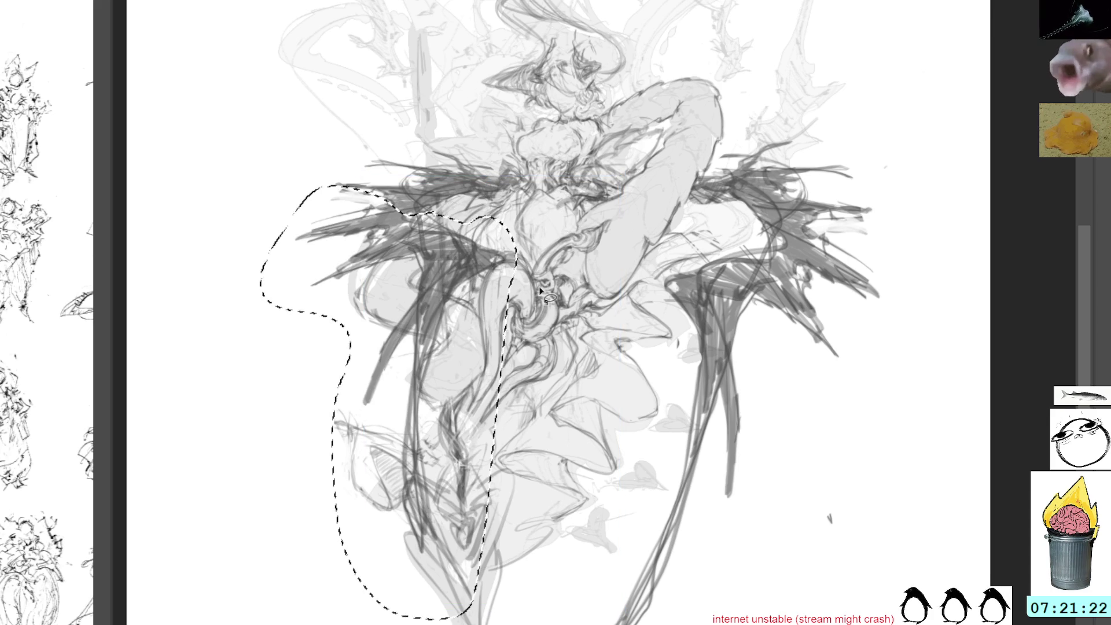
{"action": "key", "text": "ctrl+d"}
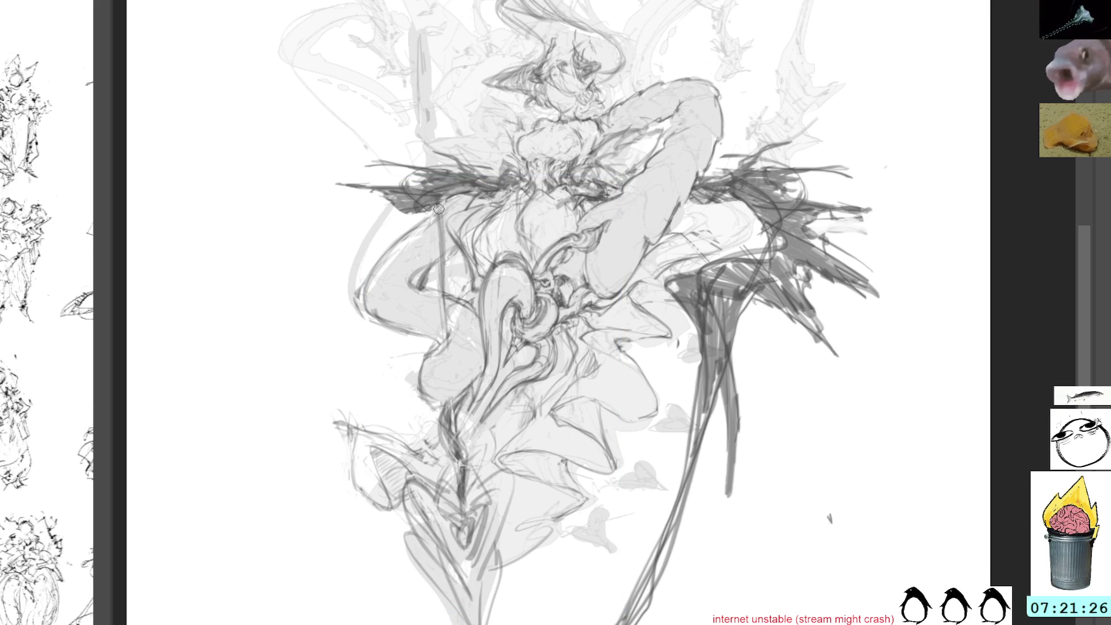
Step: Sketch dark pencil strokes over the left wing area
{"action": "left_click_drag", "start_coordinate": [462, 200], "coordinate": [443, 254]}
{"action": "mouse_move", "coordinate": [423, 208]}
{"action": "left_mouse_down"}
{"action": "mouse_move", "coordinate": [417, 240]}
{"action": "mouse_move", "coordinate": [451, 260]}
{"action": "mouse_move", "coordinate": [478, 310]}
{"action": "left_mouse_up"}
{"action": "mouse_move", "coordinate": [417, 217]}
{"action": "left_mouse_down"}
{"action": "mouse_move", "coordinate": [466, 324]}
{"action": "mouse_move", "coordinate": [469, 301]}
{"action": "left_mouse_up"}
{"action": "left_click_drag", "start_coordinate": [445, 255], "coordinate": [475, 335]}
{"action": "left_click_drag", "start_coordinate": [425, 215], "coordinate": [472, 200]}
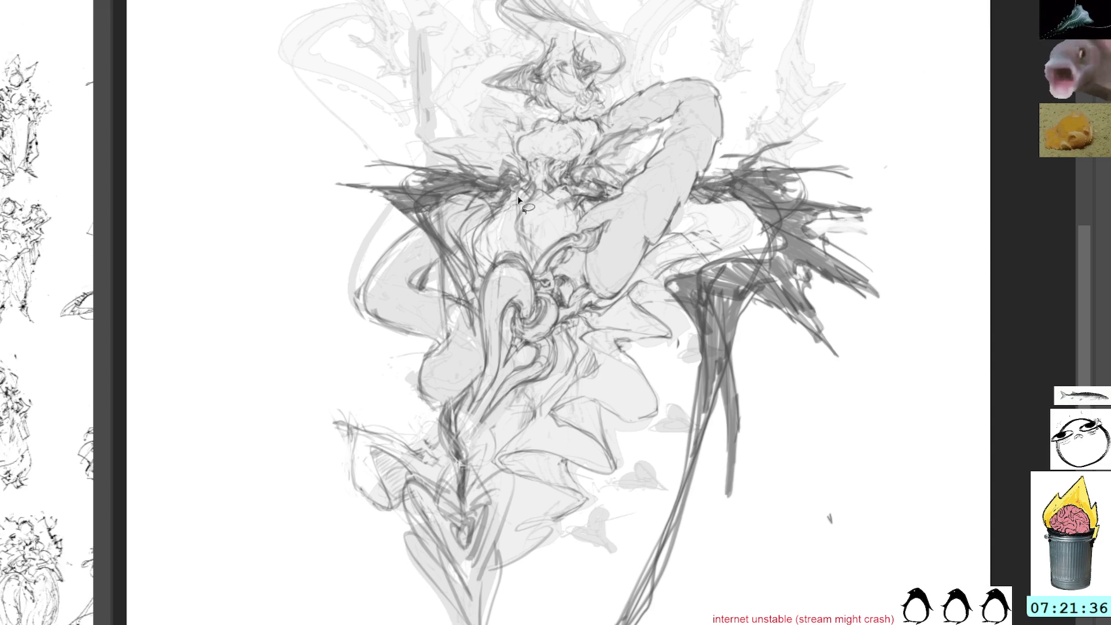
Step: Reposition the selection, then hatch dark strokes along the figure's left side
{"action": "mouse_move", "coordinate": [477, 198]}
{"action": "left_mouse_down"}
{"action": "mouse_move", "coordinate": [488, 221]}
{"action": "mouse_move", "coordinate": [518, 202]}
{"action": "mouse_move", "coordinate": [484, 208]}
{"action": "left_mouse_up"}
{"action": "left_click", "coordinate": [547, 240]}
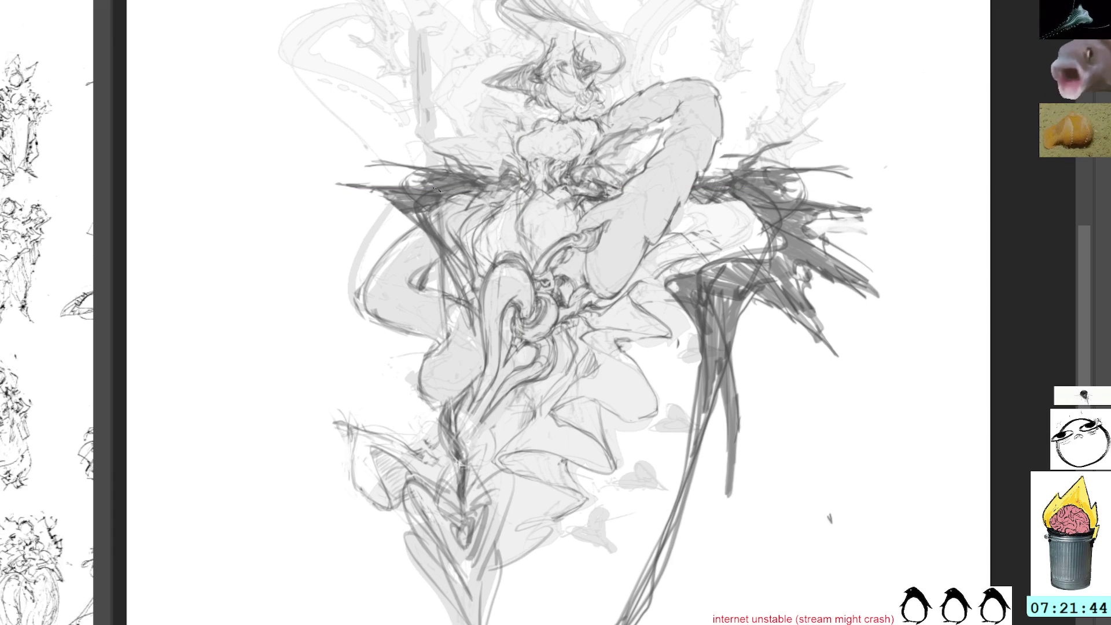
{"action": "mouse_move", "coordinate": [480, 176]}
{"action": "left_mouse_down"}
{"action": "mouse_move", "coordinate": [463, 223]}
{"action": "mouse_move", "coordinate": [400, 243]}
{"action": "left_mouse_up"}
{"action": "mouse_move", "coordinate": [405, 208]}
{"action": "left_mouse_down"}
{"action": "mouse_move", "coordinate": [365, 231]}
{"action": "mouse_move", "coordinate": [372, 256]}
{"action": "left_mouse_up"}
{"action": "mouse_move", "coordinate": [371, 194]}
{"action": "left_mouse_down"}
{"action": "mouse_move", "coordinate": [408, 307]}
{"action": "mouse_move", "coordinate": [366, 303]}
{"action": "left_mouse_up"}
{"action": "mouse_move", "coordinate": [389, 215]}
{"action": "left_mouse_down"}
{"action": "mouse_move", "coordinate": [391, 250]}
{"action": "mouse_move", "coordinate": [475, 426]}
{"action": "mouse_move", "coordinate": [509, 463]}
{"action": "mouse_move", "coordinate": [424, 250]}
{"action": "mouse_move", "coordinate": [407, 333]}
{"action": "left_mouse_up"}
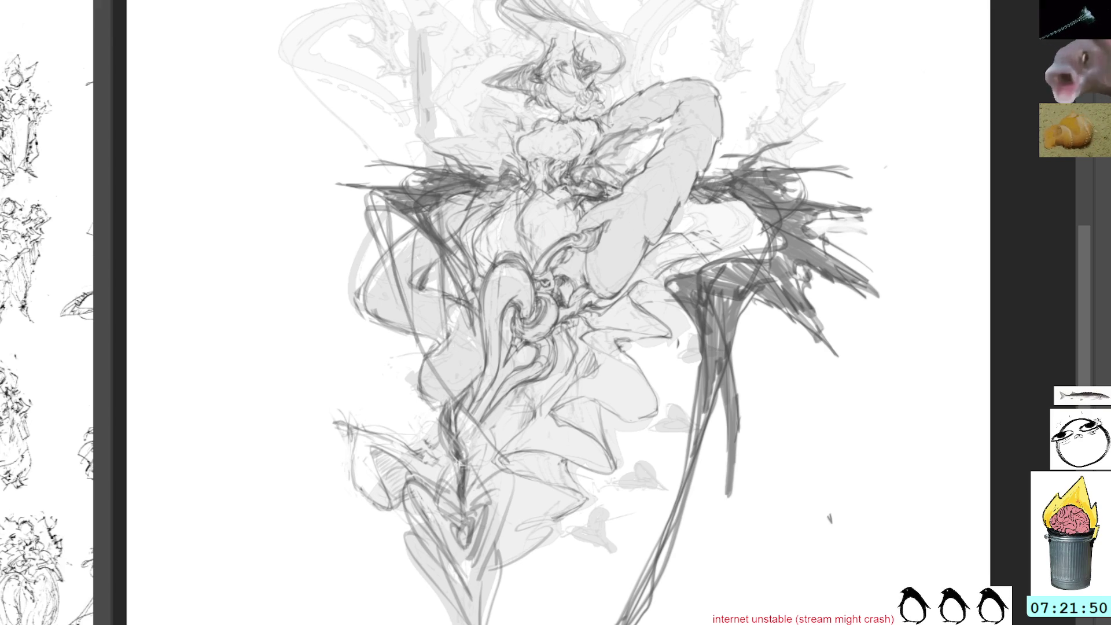
Step: Draw long dark strokes down the lower left, deselect, and undo the final diagonal stroke
{"action": "mouse_move", "coordinate": [410, 212]}
{"action": "left_mouse_down"}
{"action": "mouse_move", "coordinate": [399, 260]}
{"action": "mouse_move", "coordinate": [408, 329]}
{"action": "left_mouse_up"}
{"action": "mouse_move", "coordinate": [410, 219]}
{"action": "left_mouse_down"}
{"action": "mouse_move", "coordinate": [455, 406]}
{"action": "mouse_move", "coordinate": [527, 483]}
{"action": "mouse_move", "coordinate": [429, 359]}
{"action": "mouse_move", "coordinate": [521, 492]}
{"action": "left_mouse_up"}
{"action": "key", "text": "ctrl+d"}
{"action": "mouse_move", "coordinate": [431, 358]}
{"action": "left_mouse_down"}
{"action": "mouse_move", "coordinate": [544, 524]}
{"action": "mouse_move", "coordinate": [515, 507]}
{"action": "left_mouse_up"}
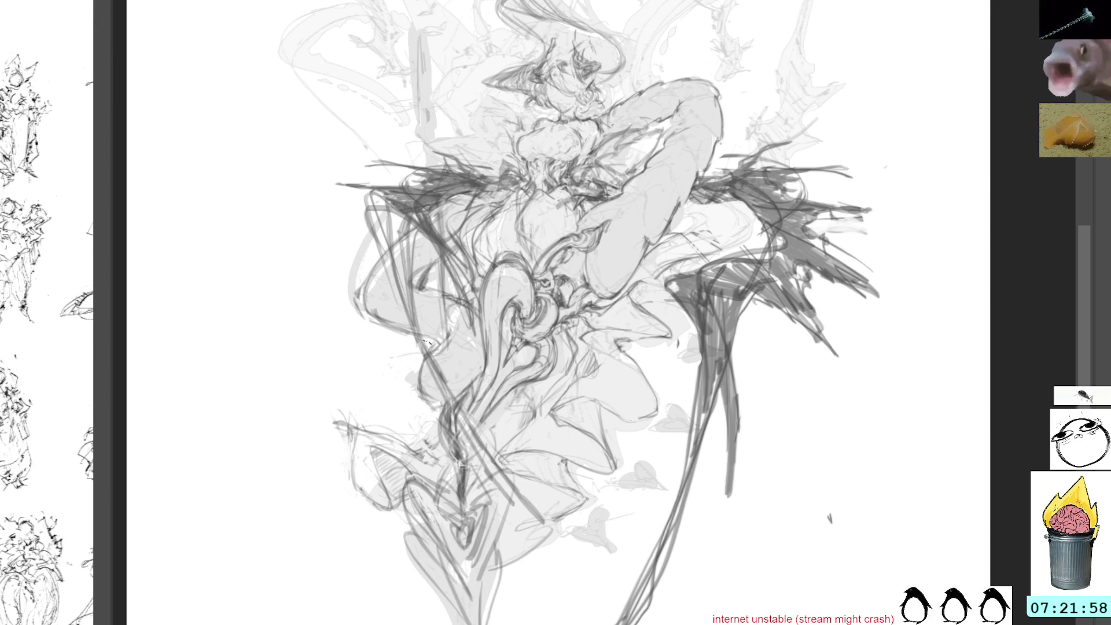
{"action": "key", "text": "ctrl+z"}
Step: Lasso part of the upper-left wing, lighten its strokes, and clear the selection
{"action": "key", "text": "l"}
{"action": "mouse_move", "coordinate": [446, 141]}
{"action": "left_mouse_down"}
{"action": "mouse_move", "coordinate": [409, 142]}
{"action": "mouse_move", "coordinate": [347, 260]}
{"action": "mouse_move", "coordinate": [403, 279]}
{"action": "left_mouse_up"}
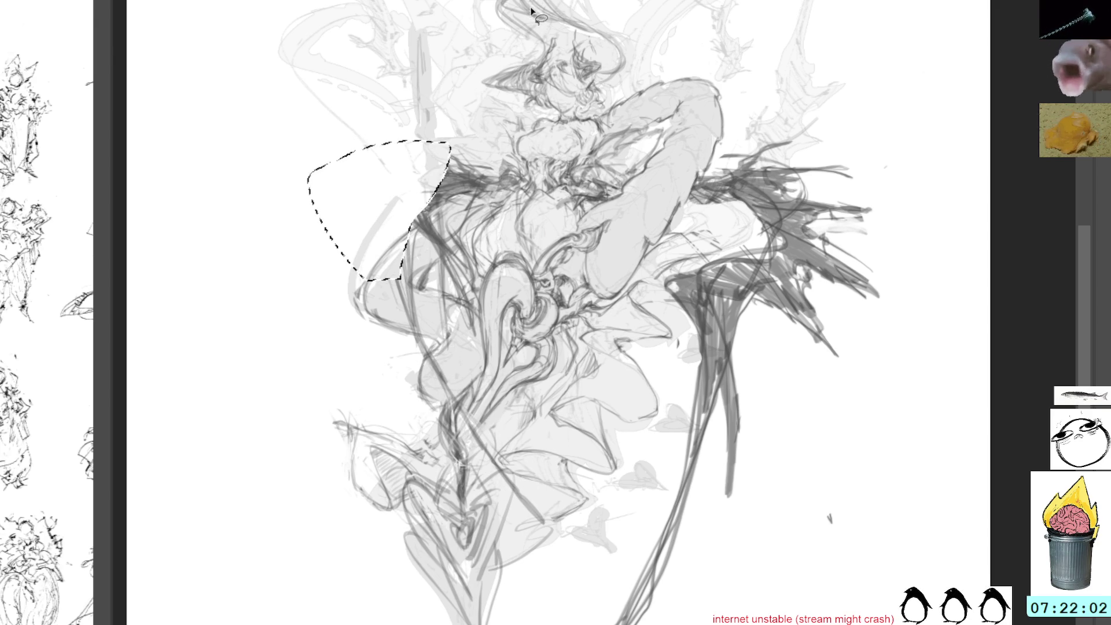
{"action": "key", "text": "Delete"}
{"action": "key", "text": "ctrl+d"}
{"action": "key", "text": "b"}
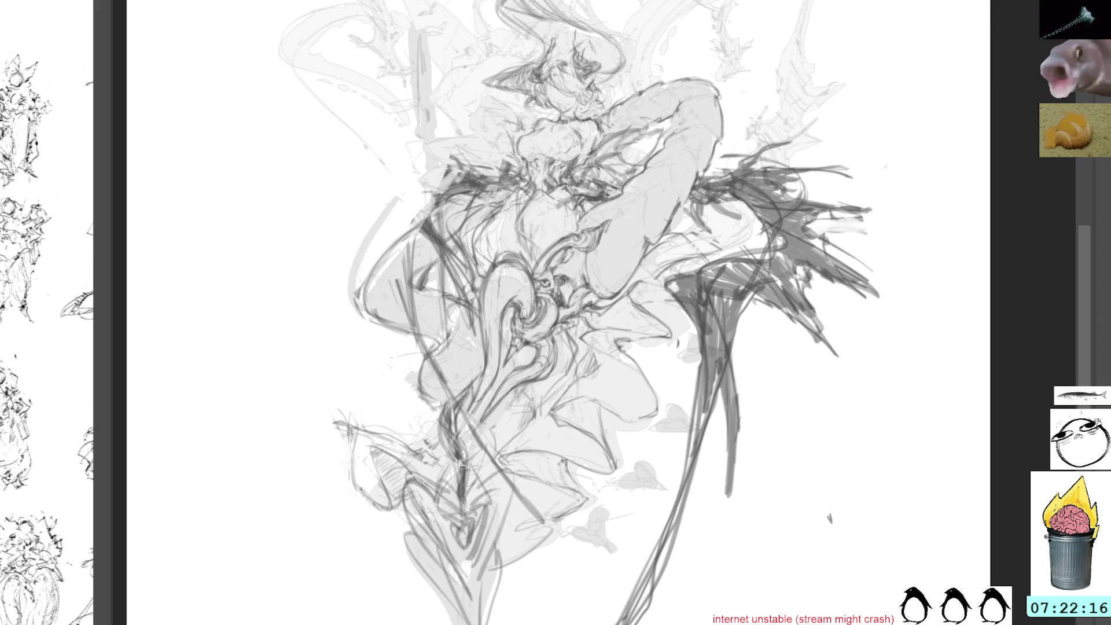
Step: Add darker hatching near the chest and upper-left wing, plus long diagonal strokes down the figure's left side
{"action": "mouse_move", "coordinate": [592, 177]}
{"action": "left_mouse_down"}
{"action": "mouse_move", "coordinate": [606, 151]}
{"action": "mouse_move", "coordinate": [644, 160]}
{"action": "left_mouse_up"}
{"action": "mouse_move", "coordinate": [497, 173]}
{"action": "left_mouse_down"}
{"action": "mouse_move", "coordinate": [483, 150]}
{"action": "mouse_move", "coordinate": [435, 155]}
{"action": "mouse_move", "coordinate": [476, 155]}
{"action": "mouse_move", "coordinate": [454, 165]}
{"action": "mouse_move", "coordinate": [457, 152]}
{"action": "mouse_move", "coordinate": [408, 151]}
{"action": "mouse_move", "coordinate": [358, 223]}
{"action": "left_mouse_up"}
{"action": "mouse_move", "coordinate": [433, 177]}
{"action": "left_mouse_down"}
{"action": "mouse_move", "coordinate": [379, 214]}
{"action": "mouse_move", "coordinate": [368, 280]}
{"action": "left_mouse_up"}
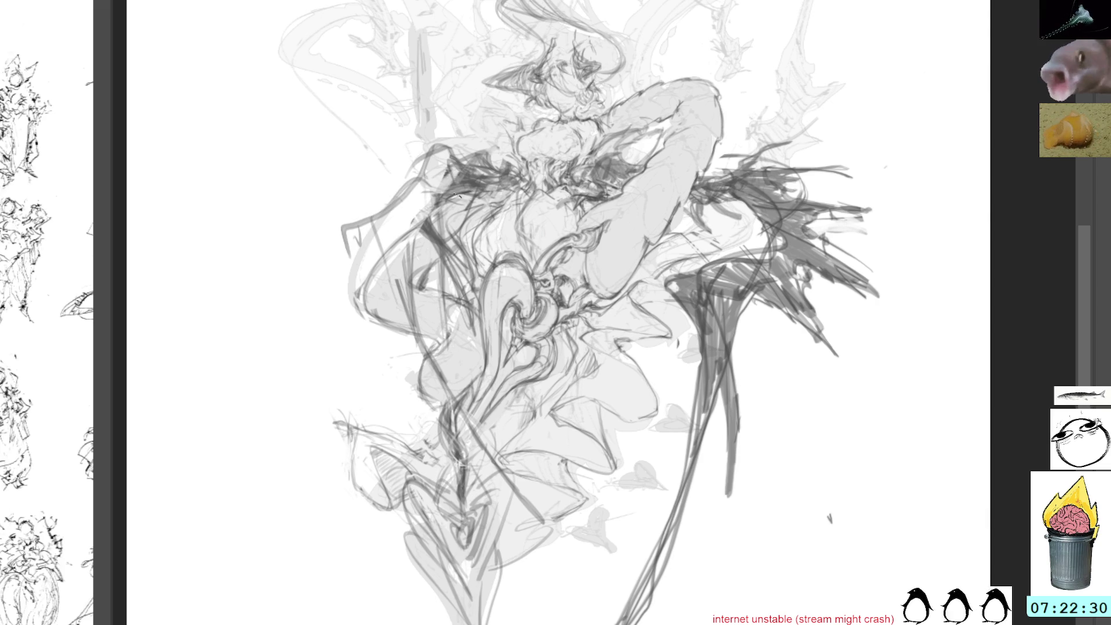
{"action": "mouse_move", "coordinate": [389, 230]}
{"action": "left_mouse_down"}
{"action": "mouse_move", "coordinate": [362, 298]}
{"action": "mouse_move", "coordinate": [443, 397]}
{"action": "left_mouse_up"}
{"action": "left_click_drag", "start_coordinate": [422, 249], "coordinate": [400, 370]}
{"action": "mouse_move", "coordinate": [406, 223]}
{"action": "left_mouse_down"}
{"action": "mouse_move", "coordinate": [393, 296]}
{"action": "mouse_move", "coordinate": [464, 350]}
{"action": "mouse_move", "coordinate": [460, 368]}
{"action": "left_mouse_up"}
{"action": "mouse_move", "coordinate": [441, 200]}
{"action": "left_mouse_down"}
{"action": "mouse_move", "coordinate": [463, 370]}
{"action": "mouse_move", "coordinate": [429, 269]}
{"action": "mouse_move", "coordinate": [432, 298]}
{"action": "left_mouse_up"}
{"action": "left_click_drag", "start_coordinate": [421, 220], "coordinate": [449, 334]}
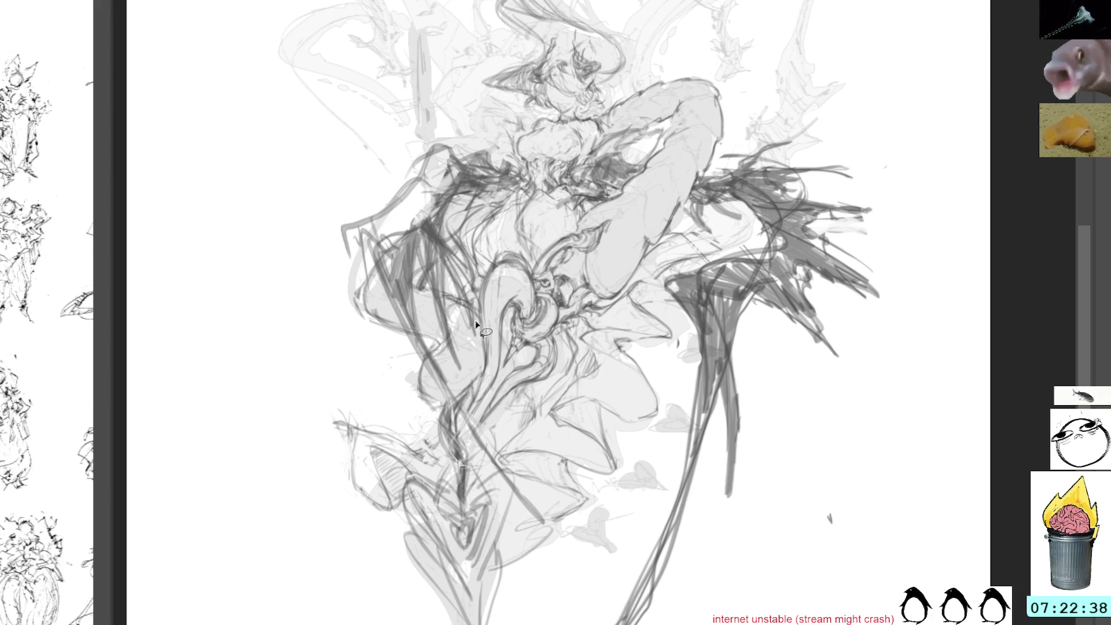
{"action": "mouse_move", "coordinate": [446, 268]}
{"action": "left_mouse_down"}
{"action": "mouse_move", "coordinate": [414, 320]}
{"action": "mouse_move", "coordinate": [428, 391]}
{"action": "mouse_move", "coordinate": [521, 500]}
{"action": "mouse_move", "coordinate": [551, 572]}
{"action": "left_mouse_up"}
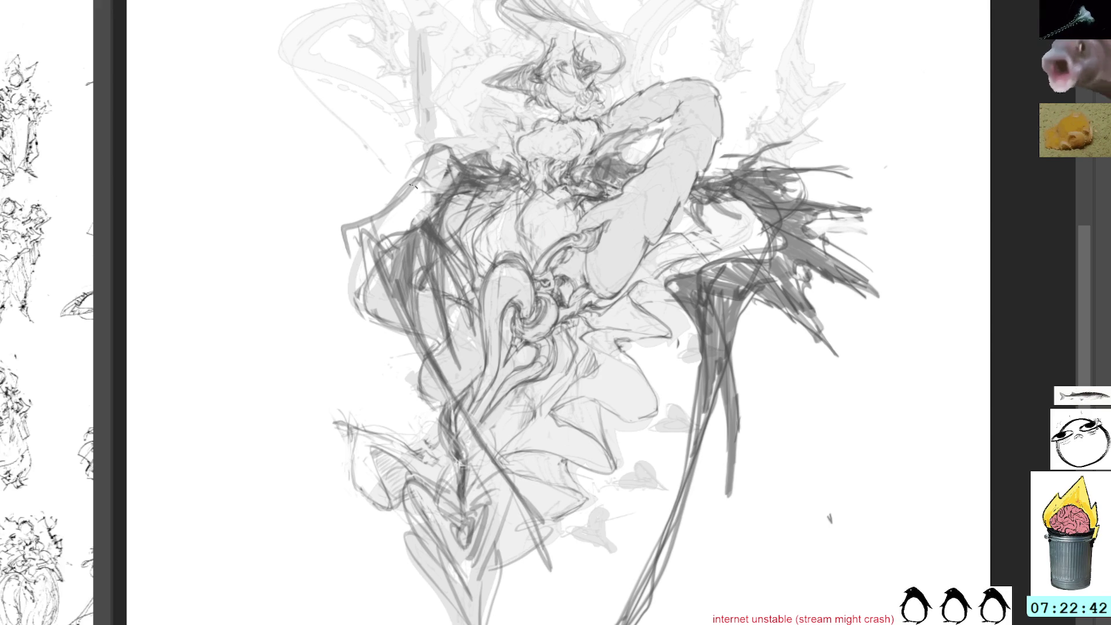
Step: Erase the stray lower-left strokes, then outline another part of the upper-left wing
{"action": "mouse_move", "coordinate": [602, 611]}
{"action": "left_mouse_down"}
{"action": "mouse_move", "coordinate": [424, 255]}
{"action": "mouse_move", "coordinate": [610, 606]}
{"action": "left_mouse_up"}
{"action": "key", "text": "Delete"}
{"action": "left_click_drag", "start_coordinate": [422, 198], "coordinate": [405, 181]}
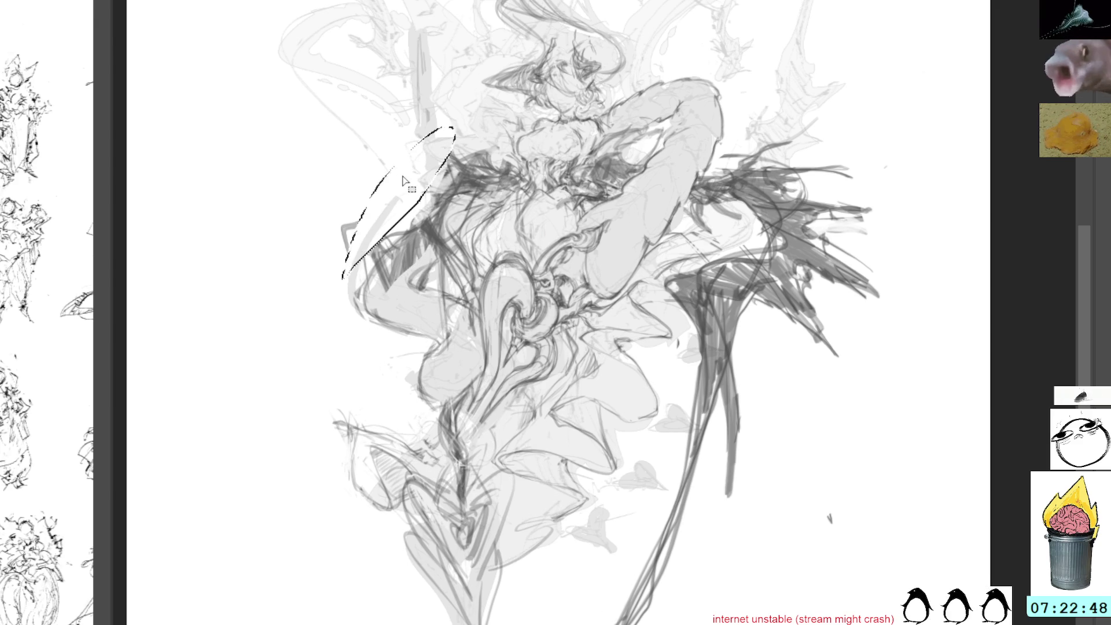